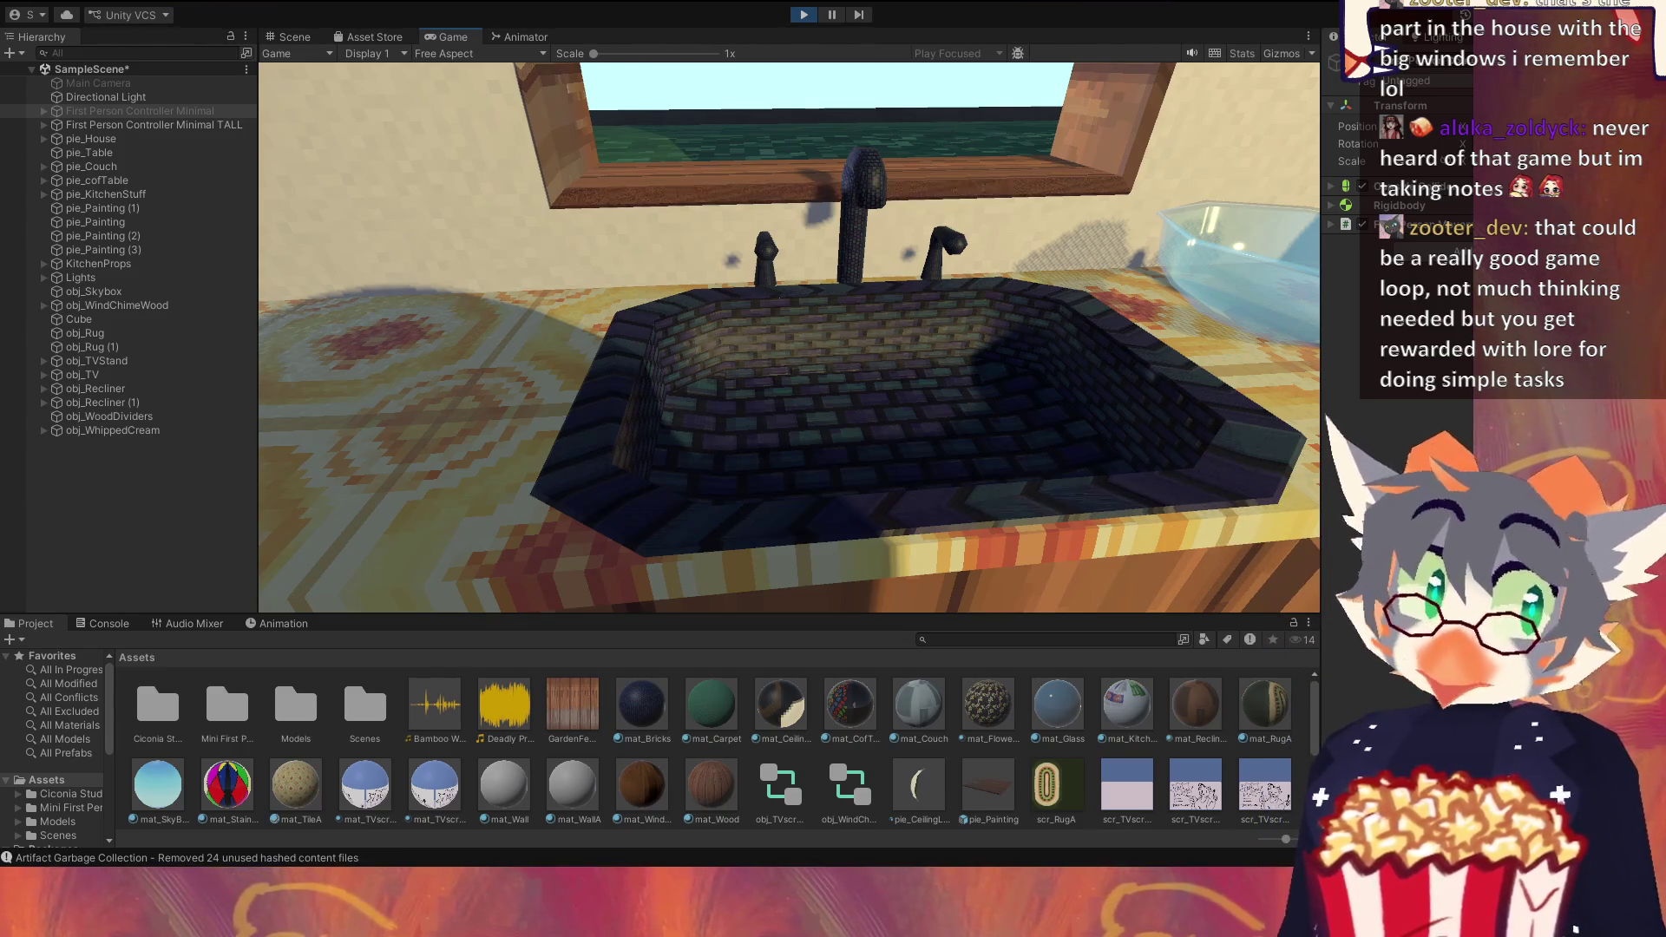
Step: Walk along the kitchen counter past the sink to the bottles, then step left to view the sink
key("d")
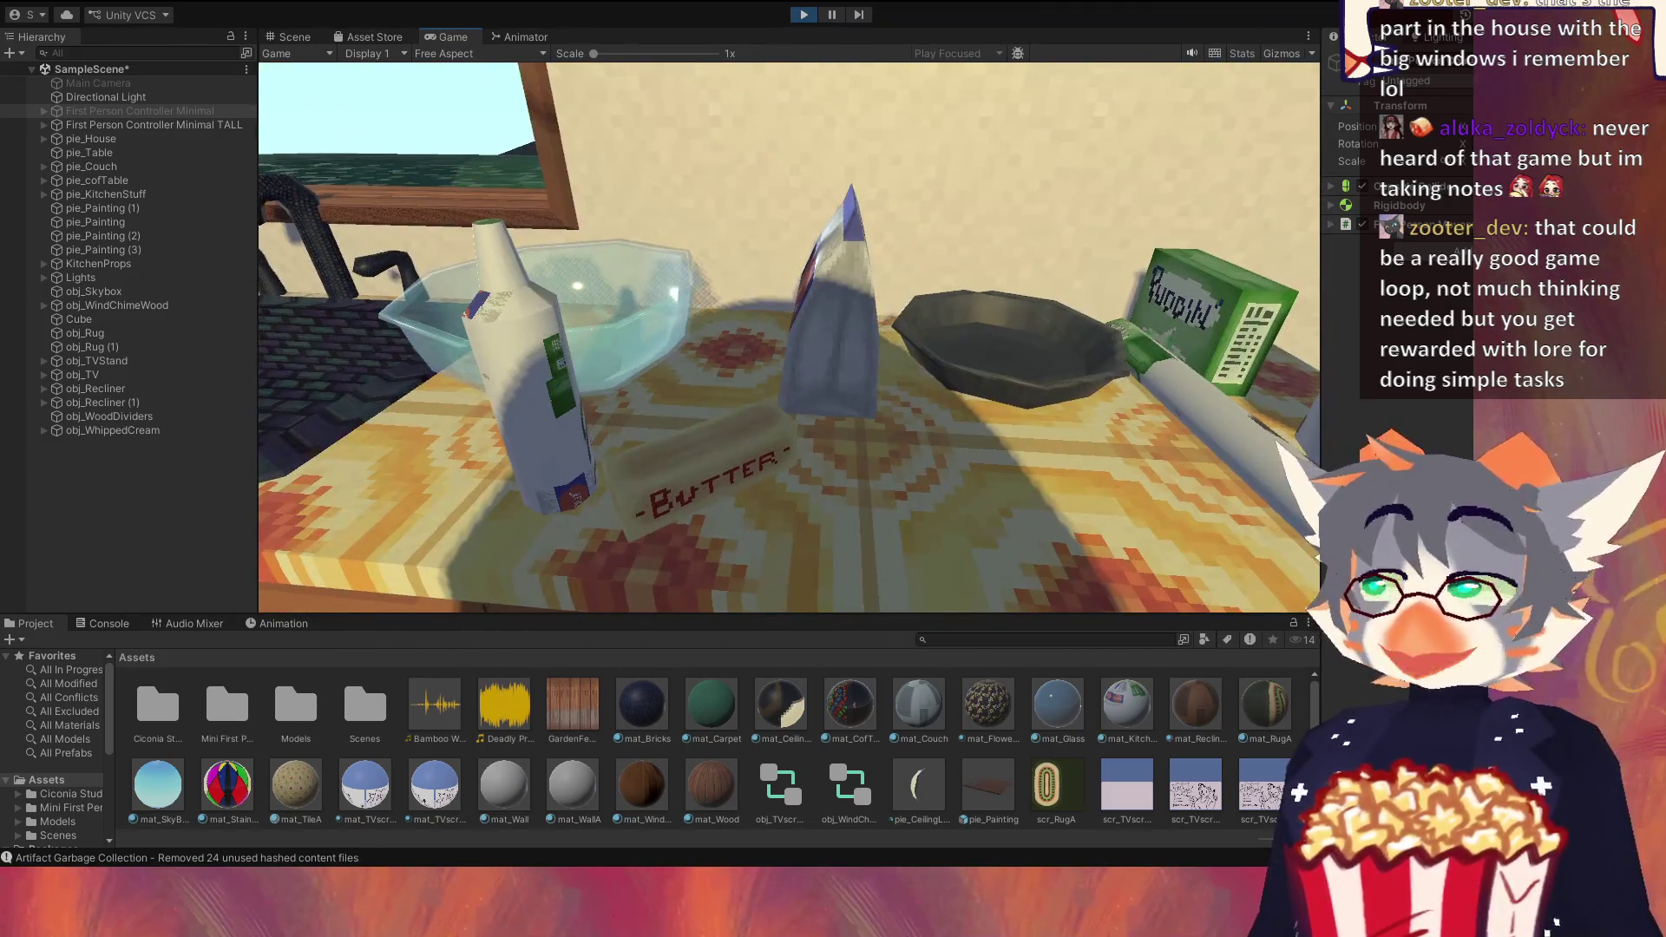
key("a")
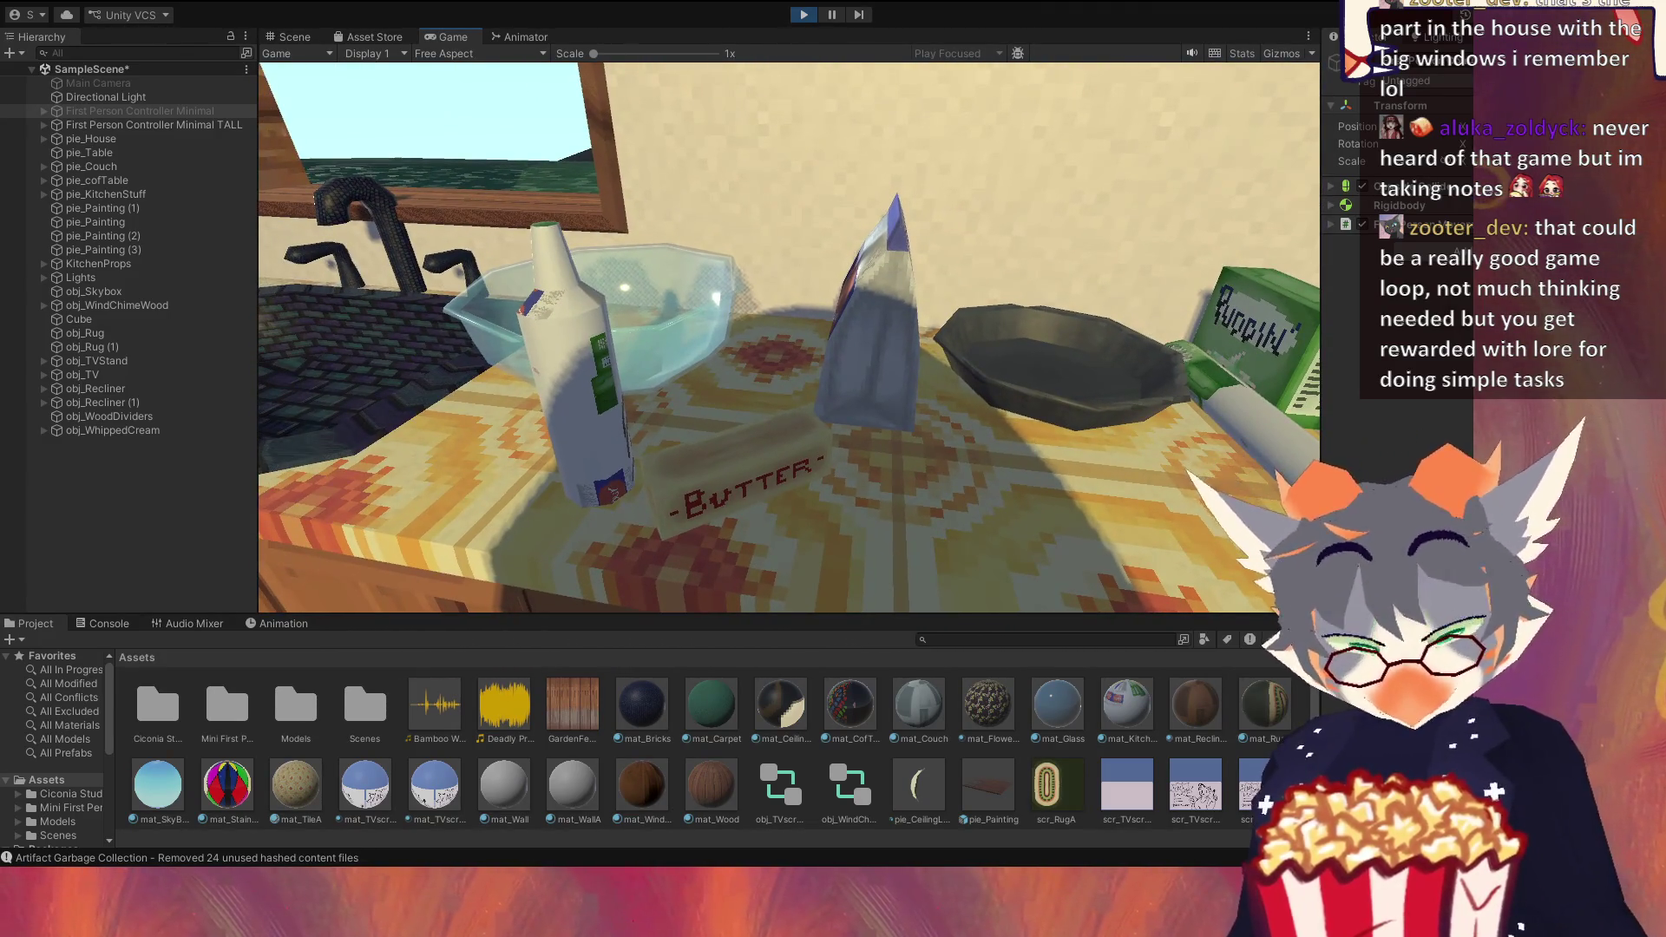
Step: Walk from the counter into the TV room toward the window and stop beside the recliner
key("w")
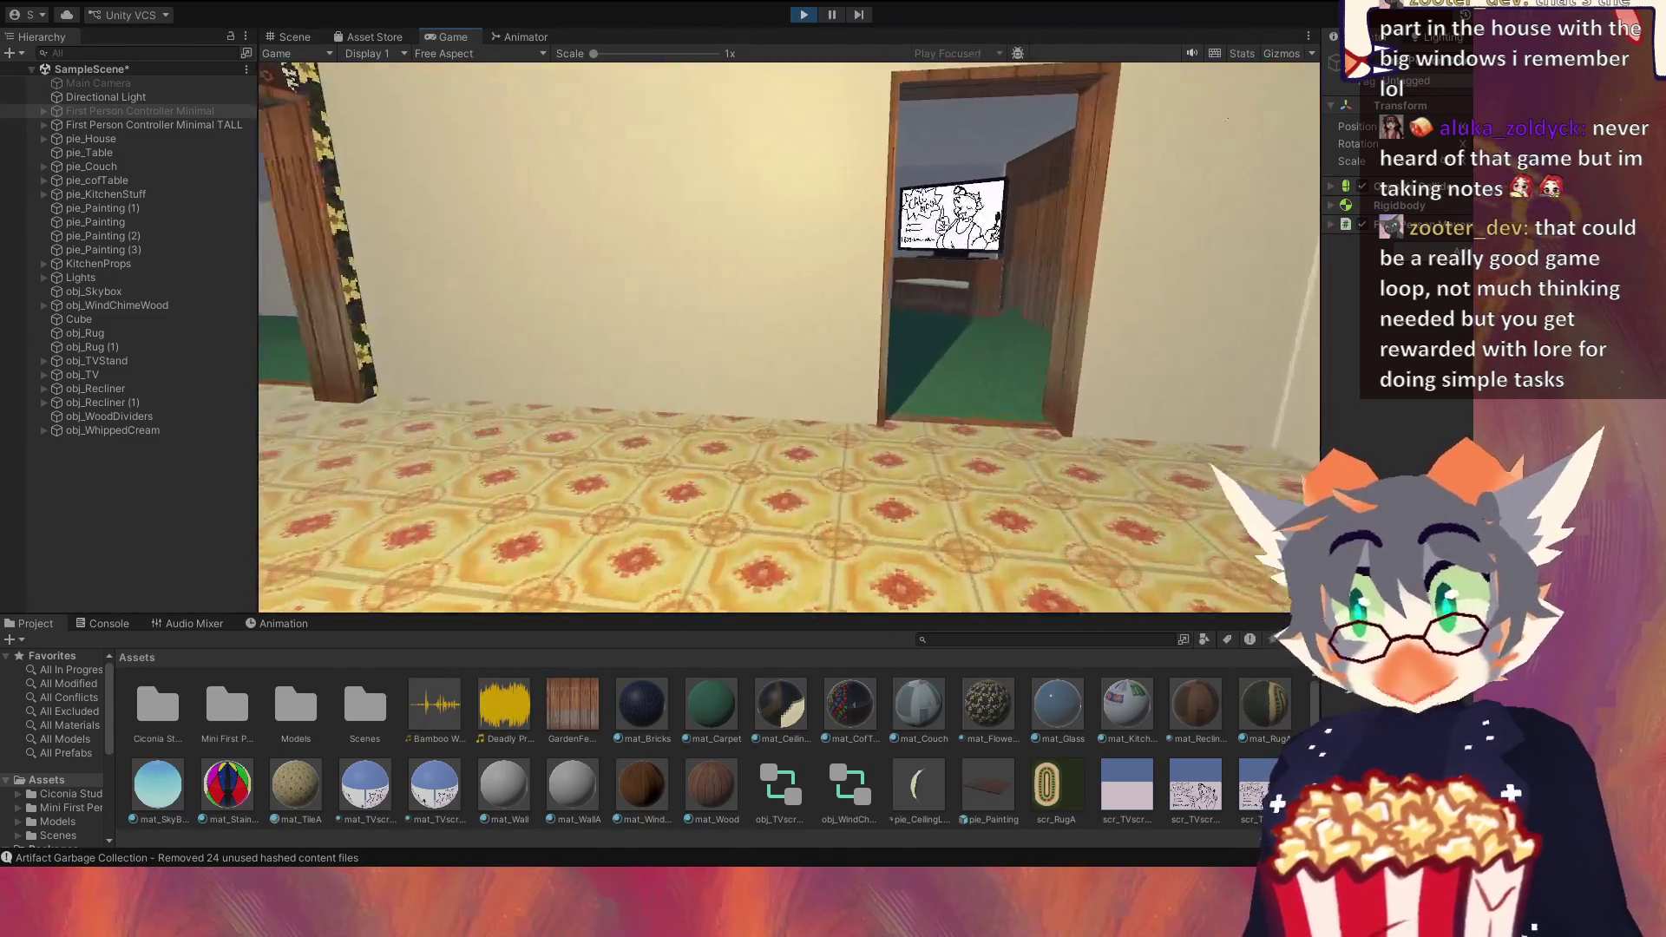
key("w")
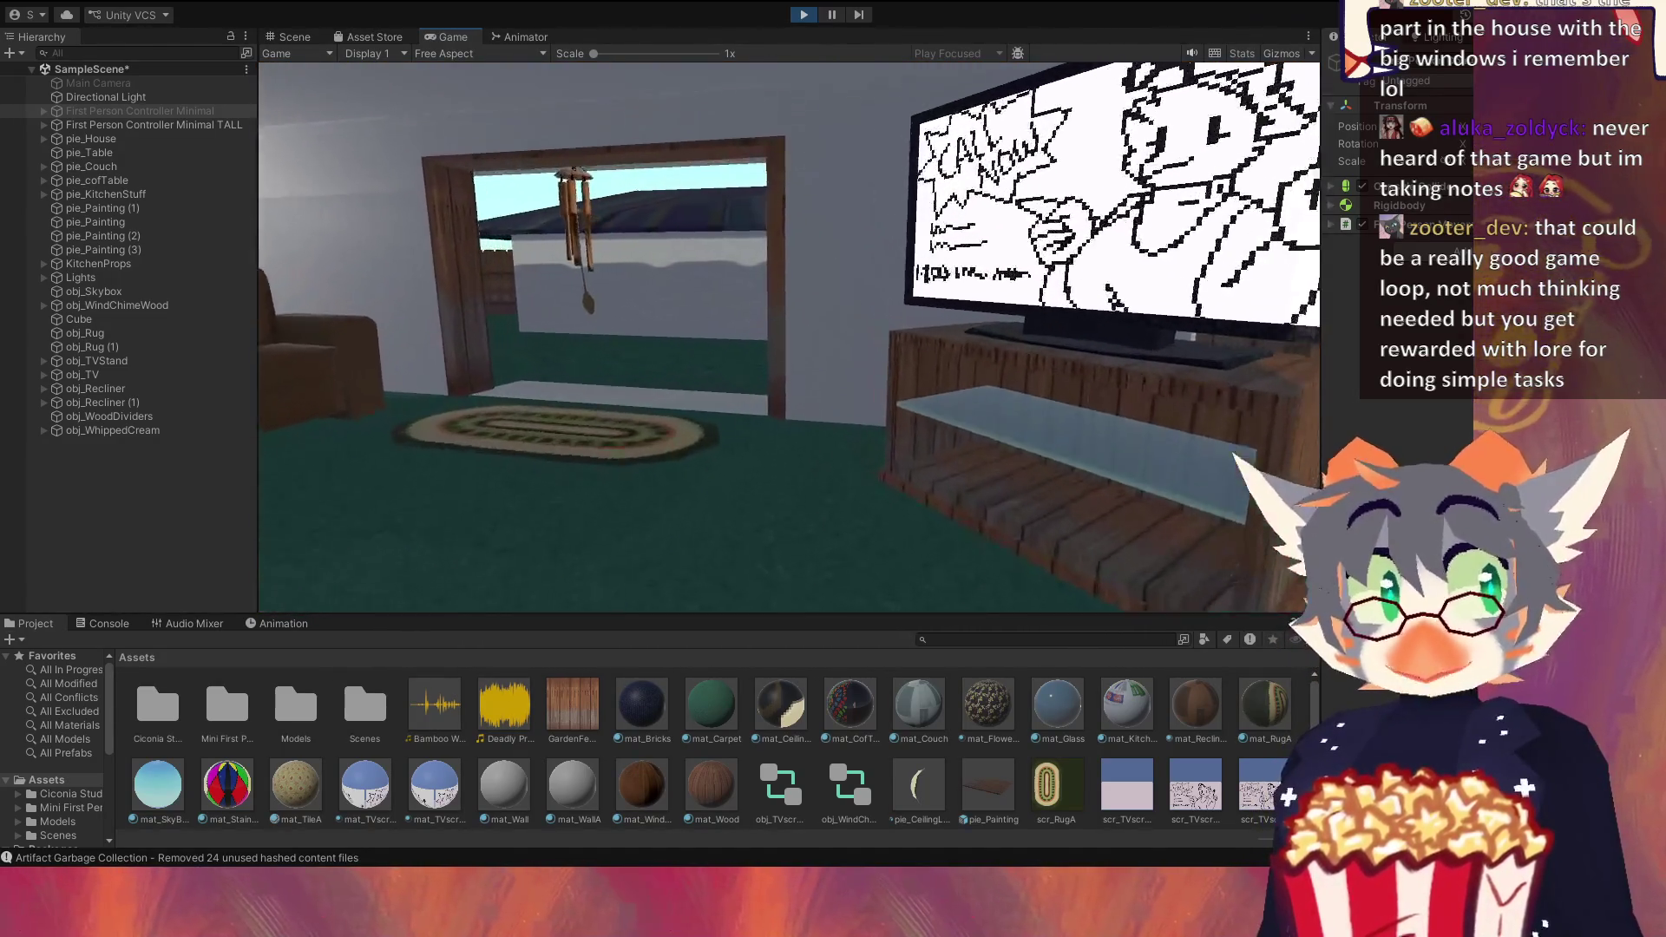
key("w")
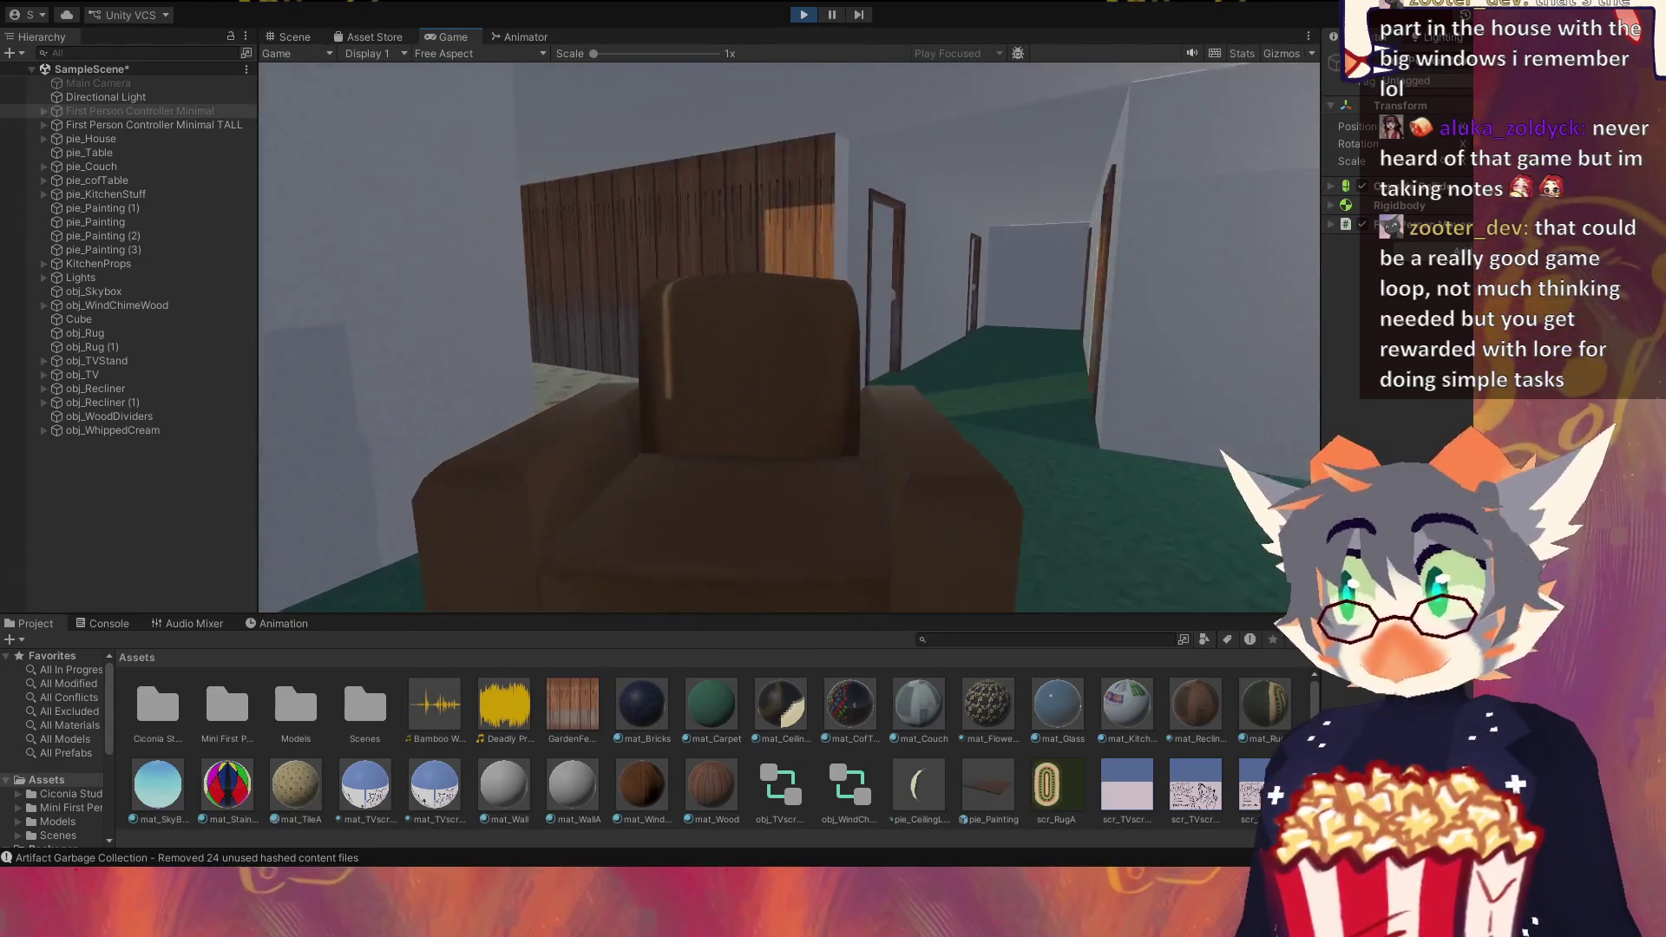
key("w")
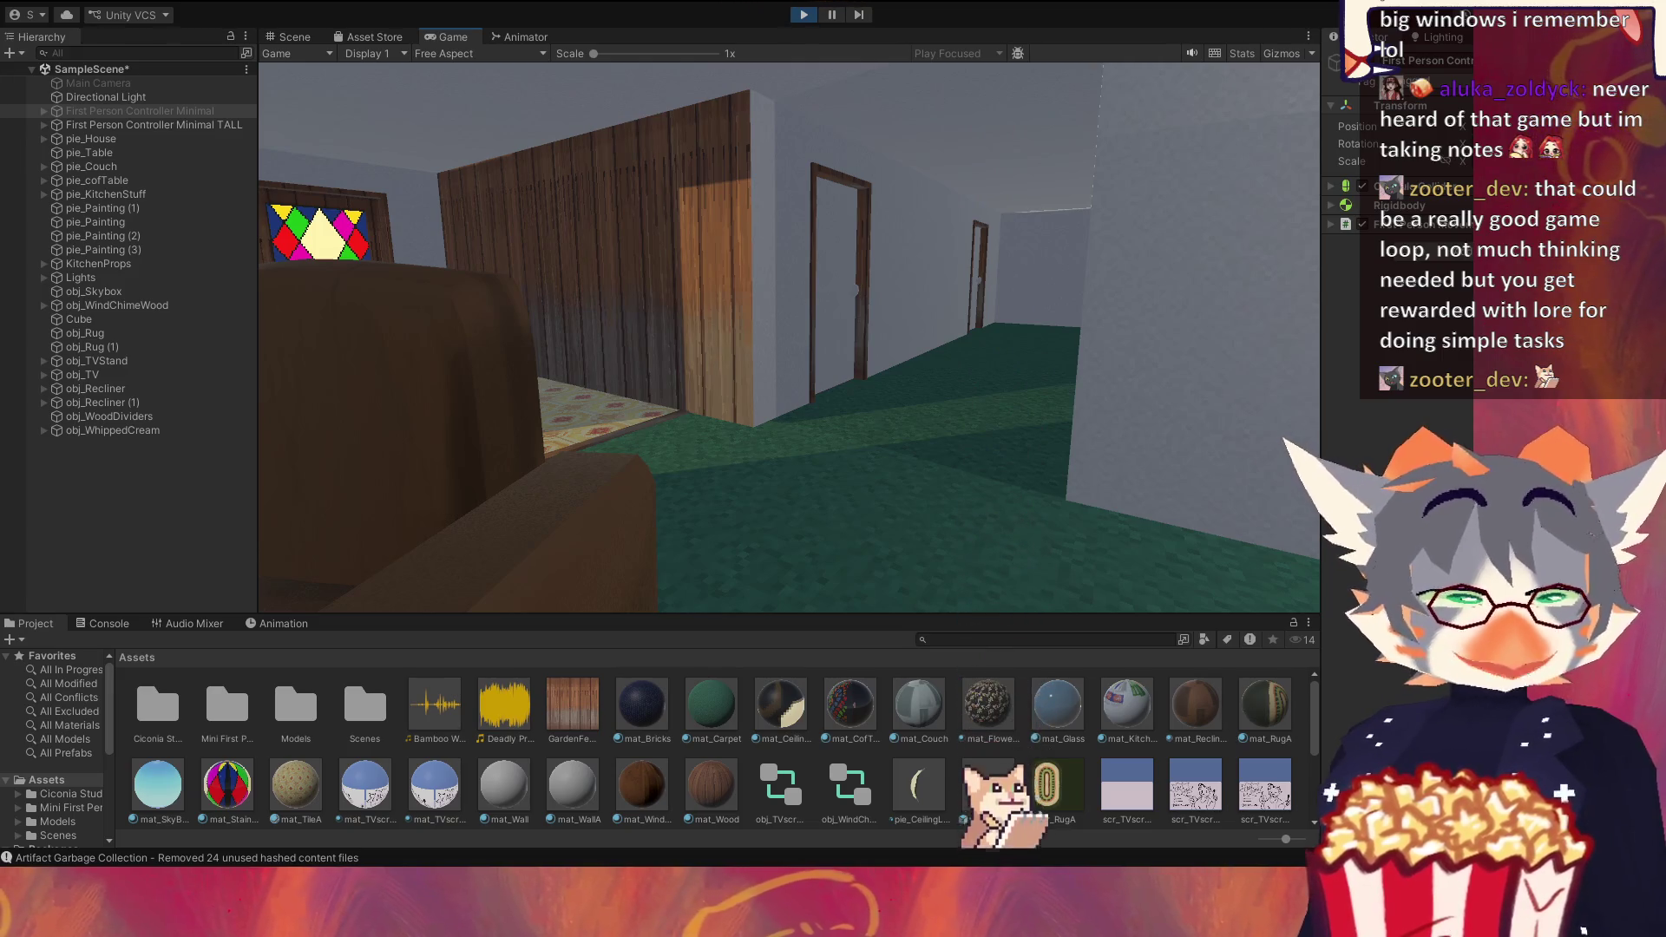
Step: Walk from the hallway past the kitchen into the living room with the recliners
key("w")
key("w")
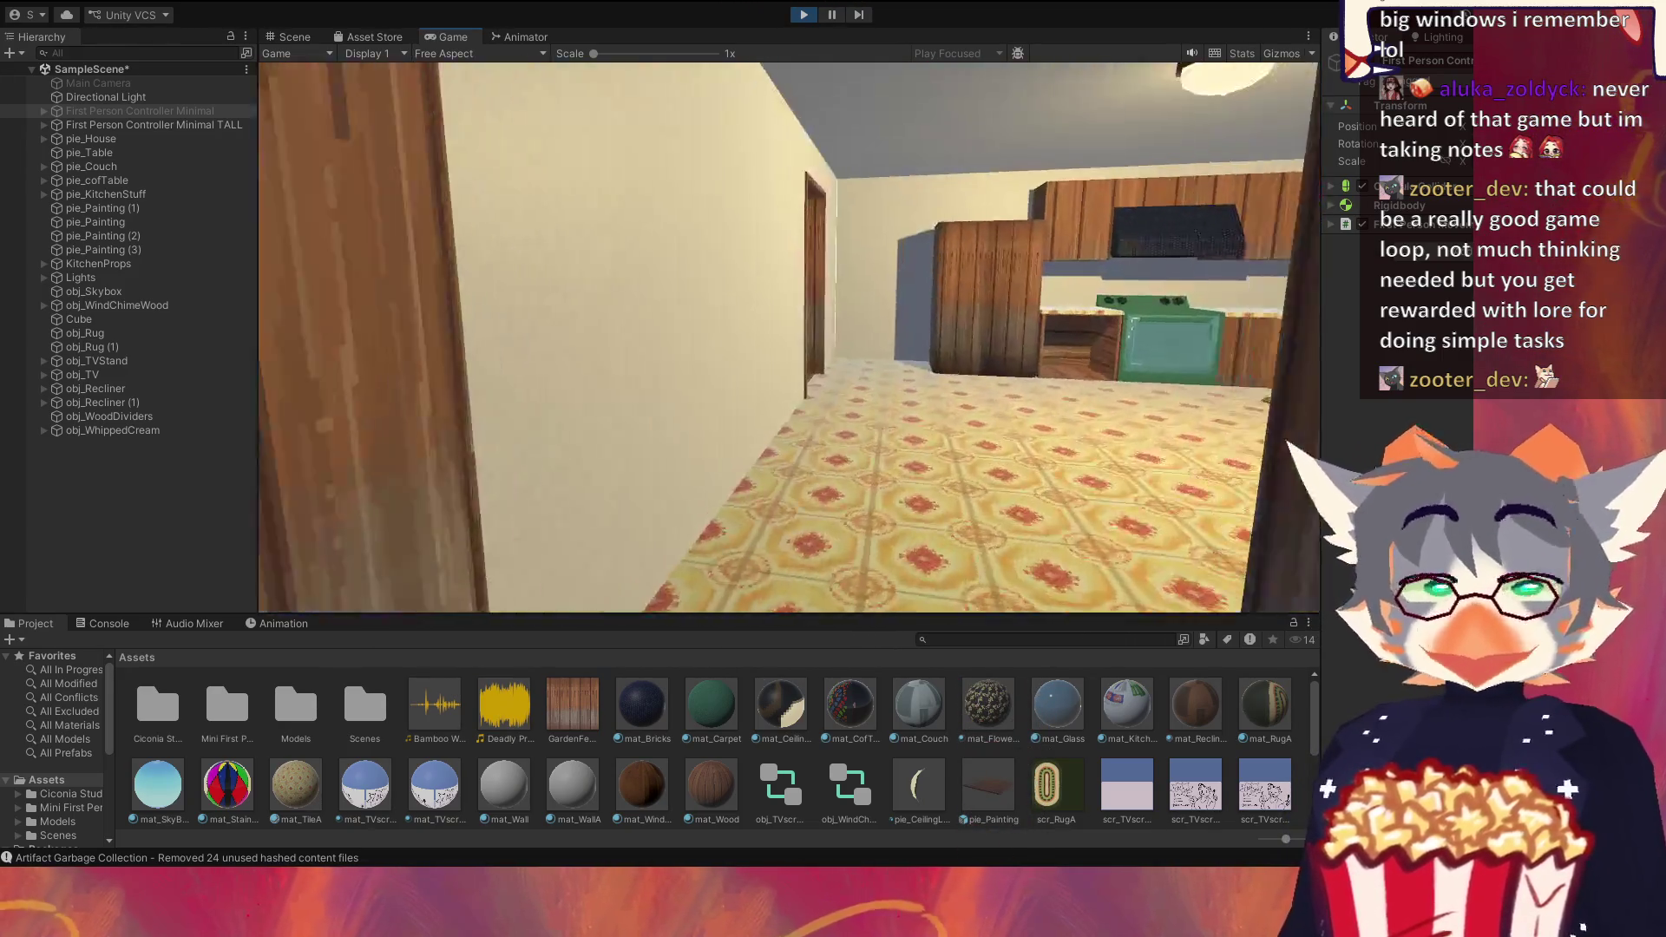
key("w")
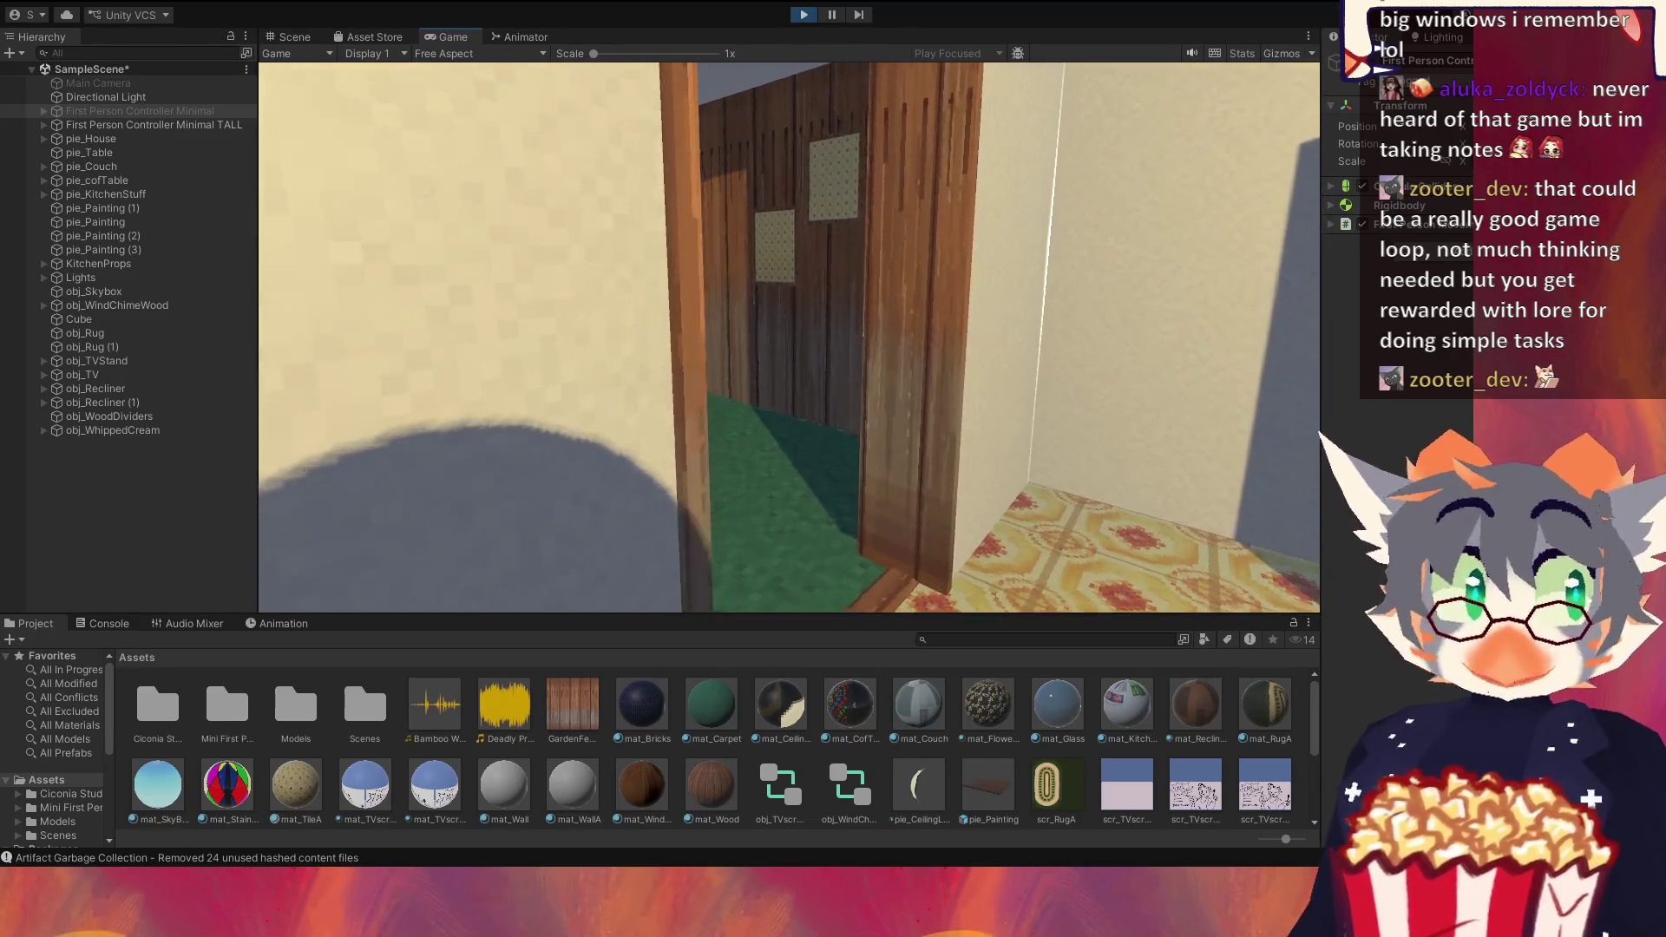
key("w")
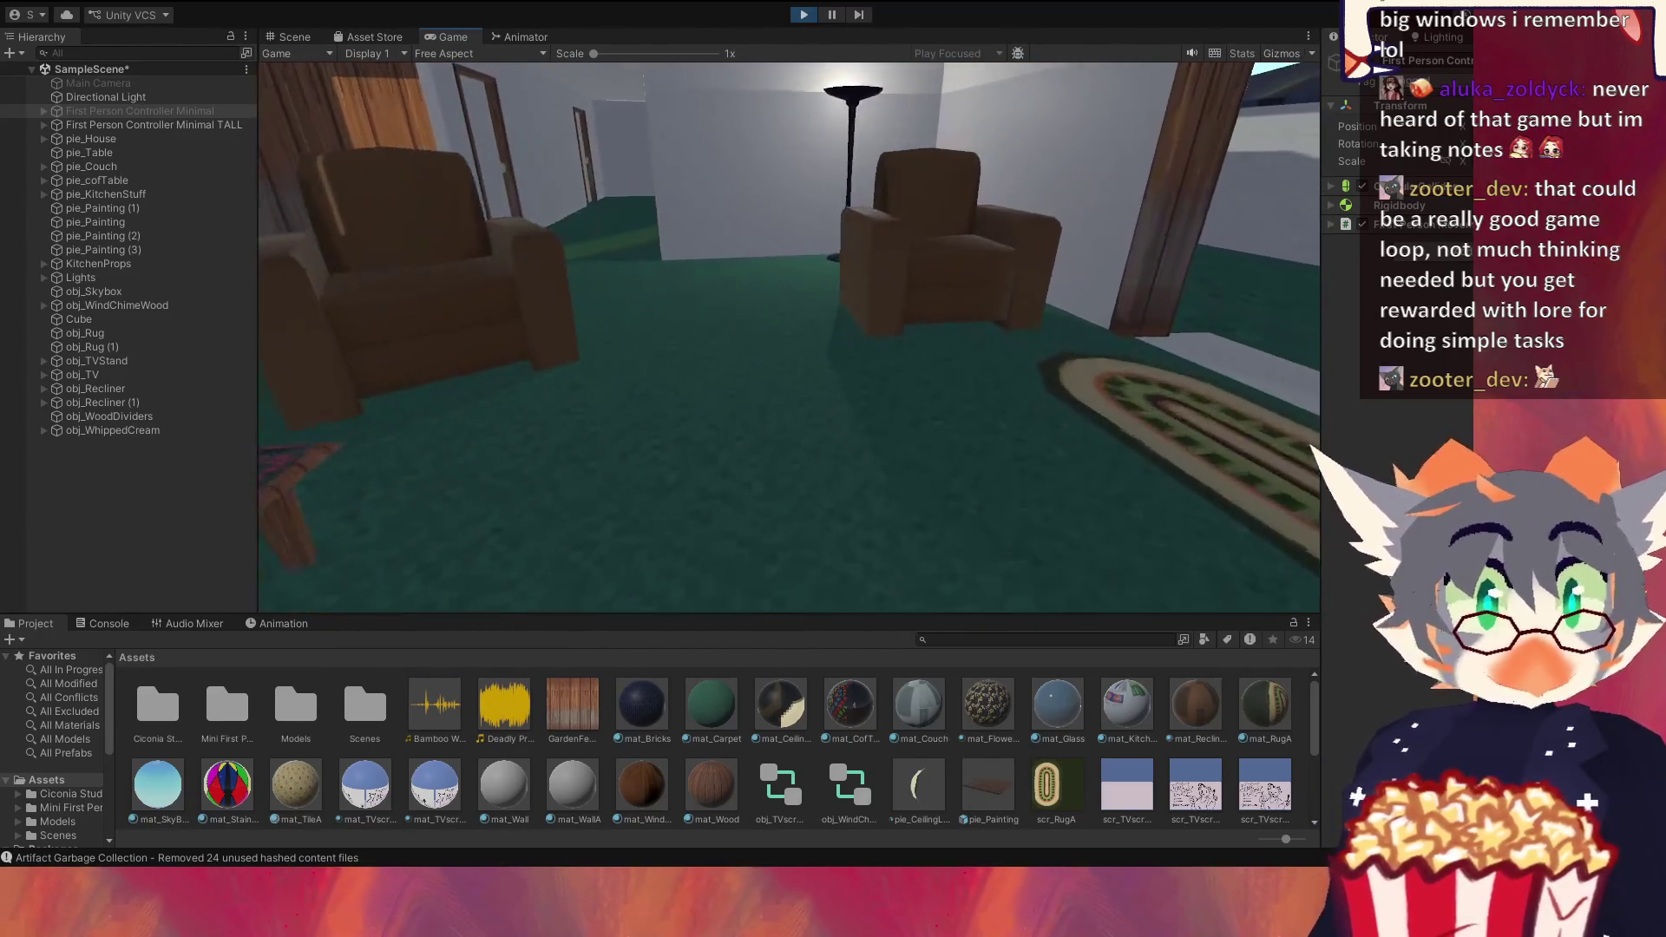
key("w")
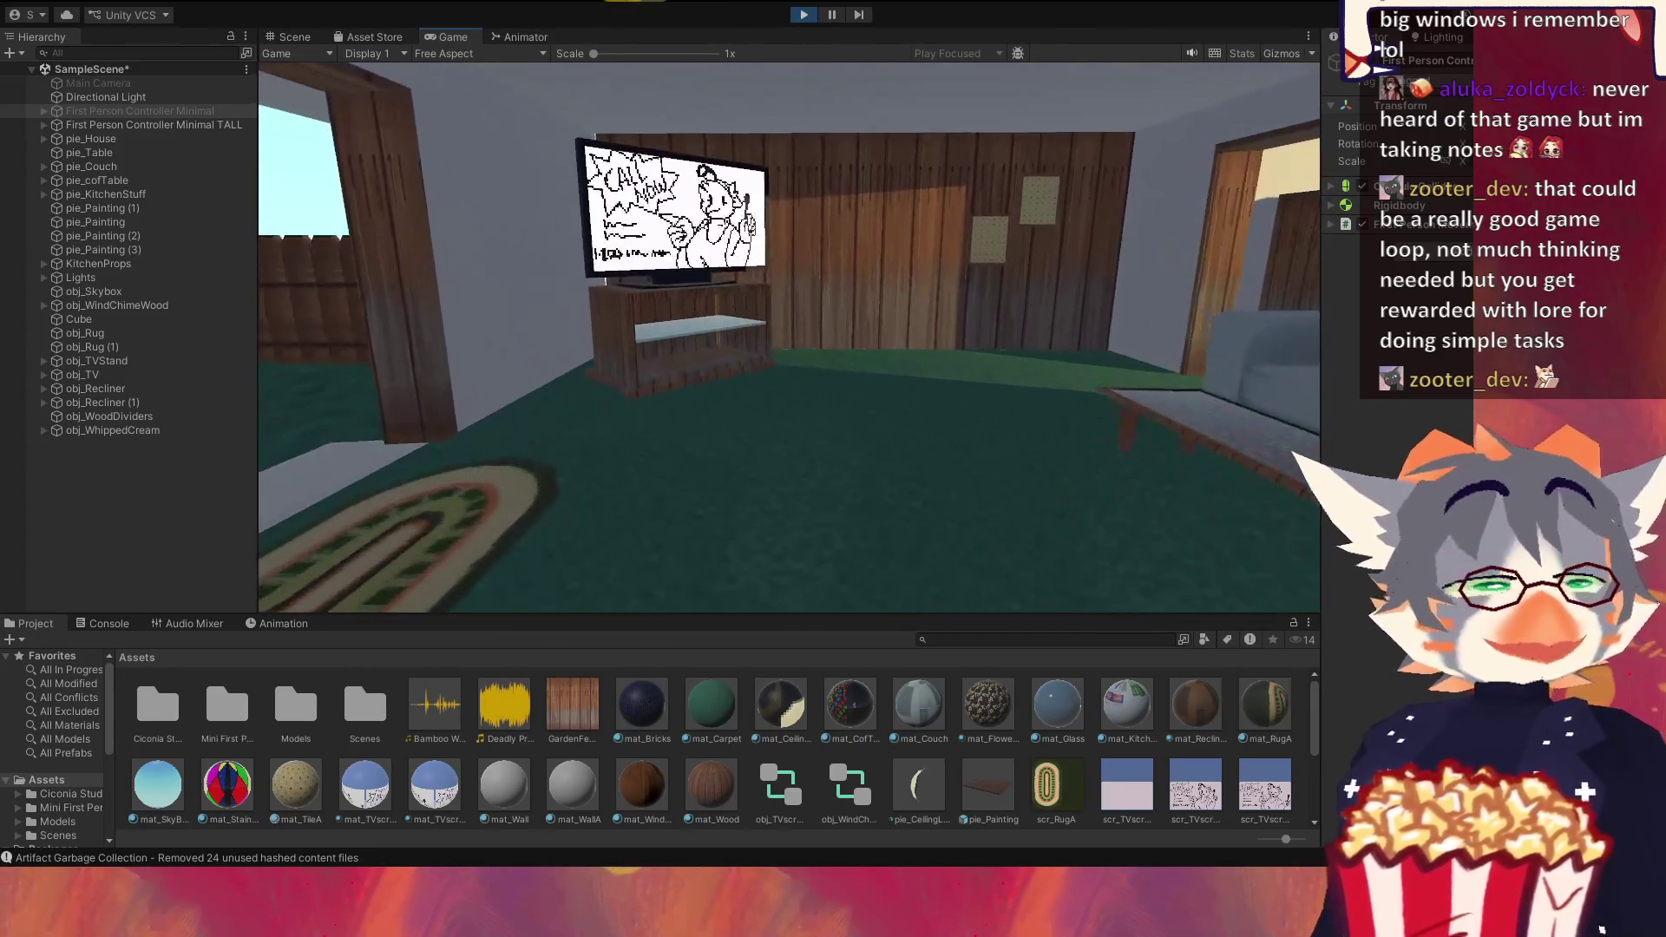
Step: Face the yard, look up at the wind chime and walk through the doorway toward it
key("w")
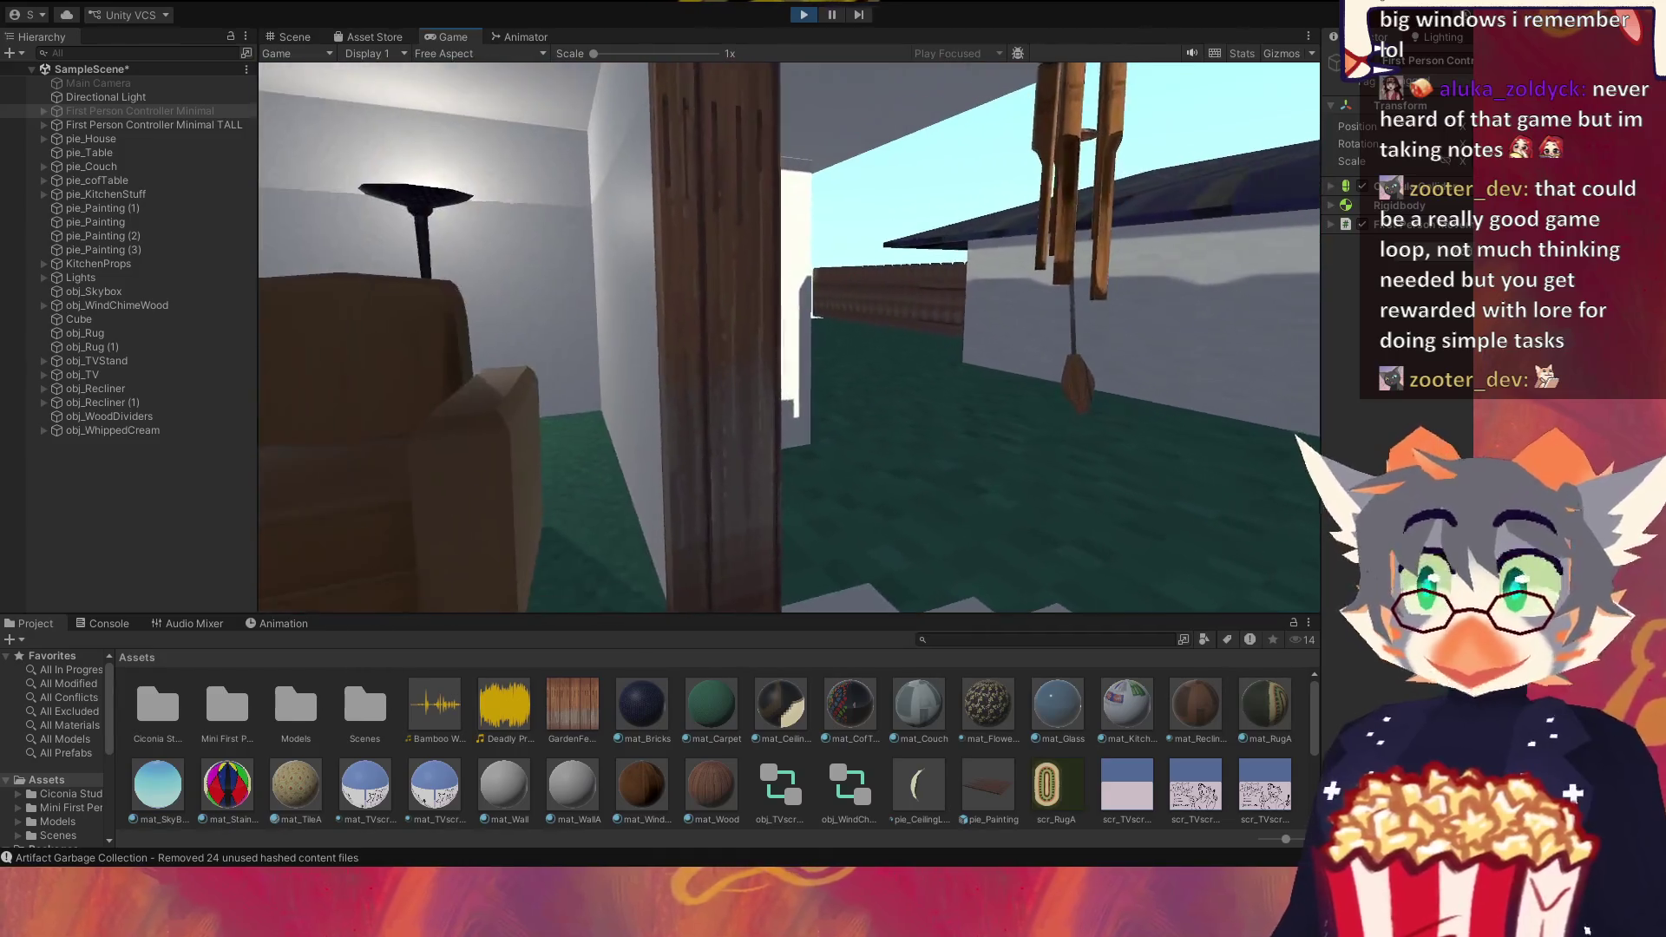
key("w")
key("w")
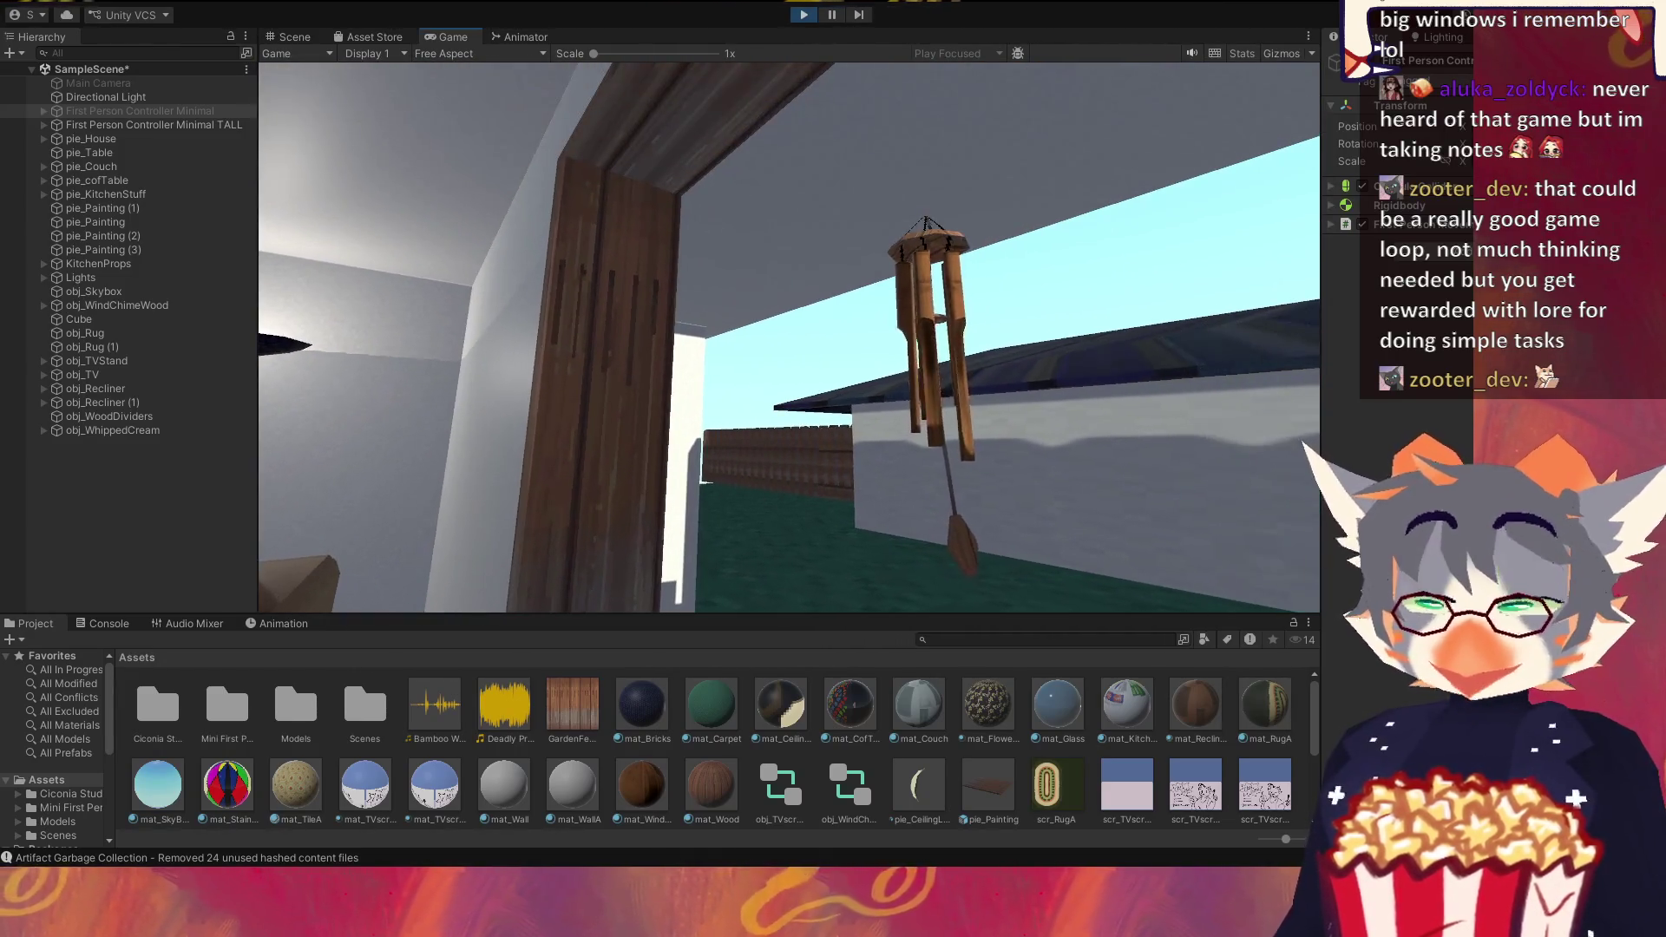
key("w")
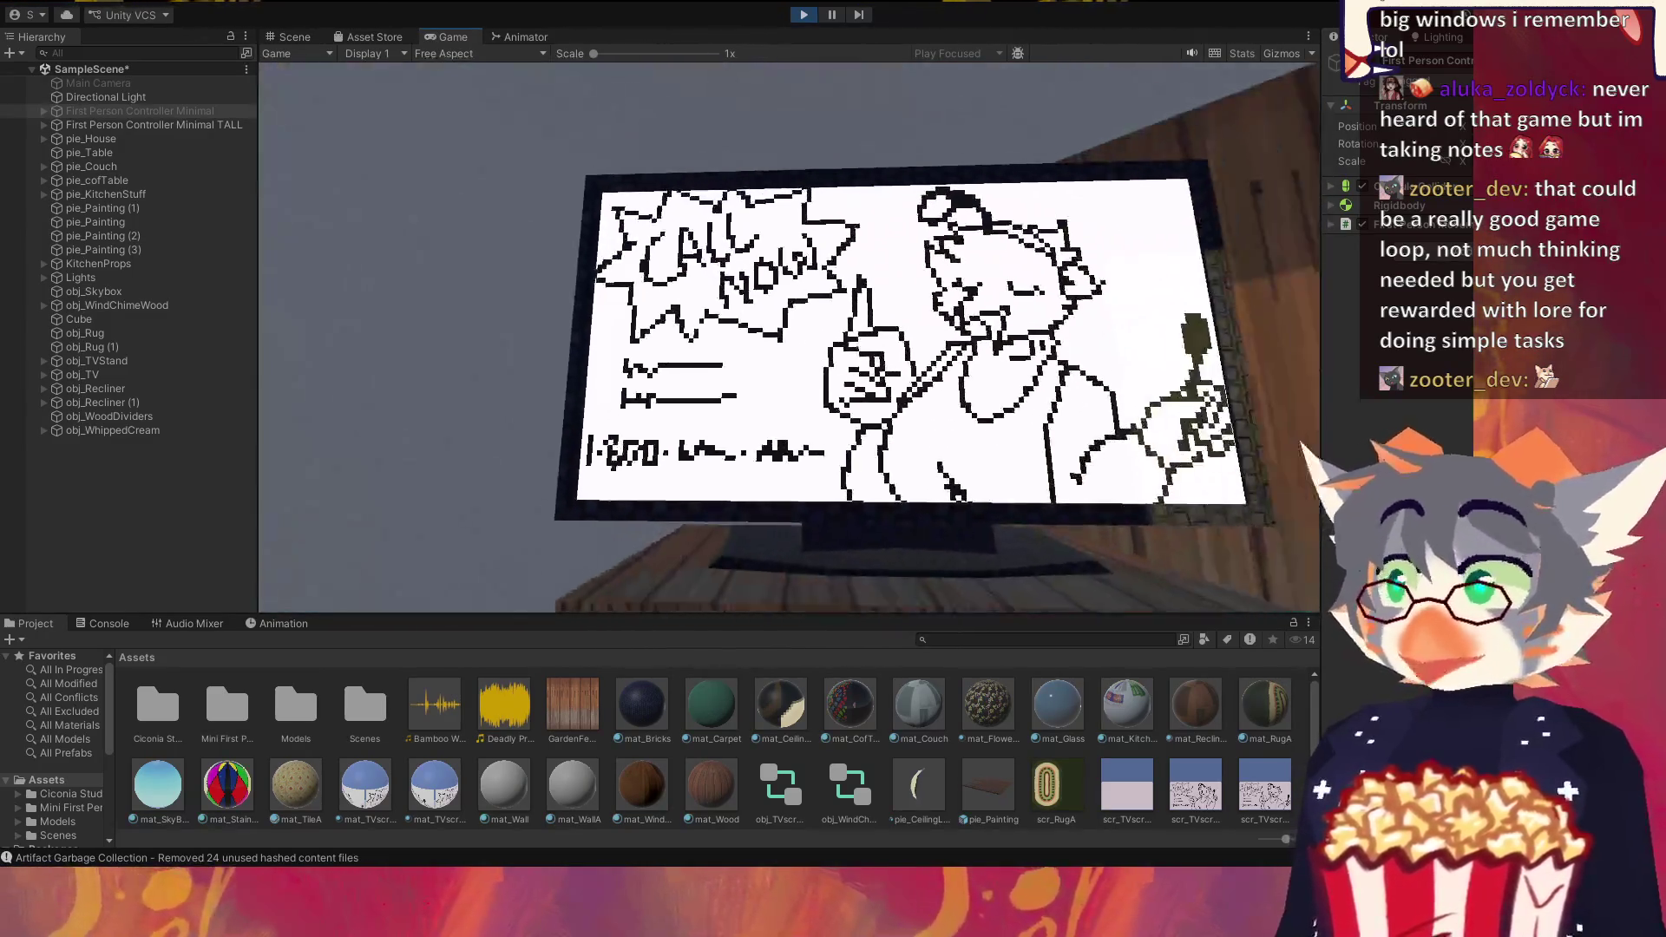
Step: Inspect the TV and its stand from near and far, ending close to the TV drawing
key("w")
key("s")
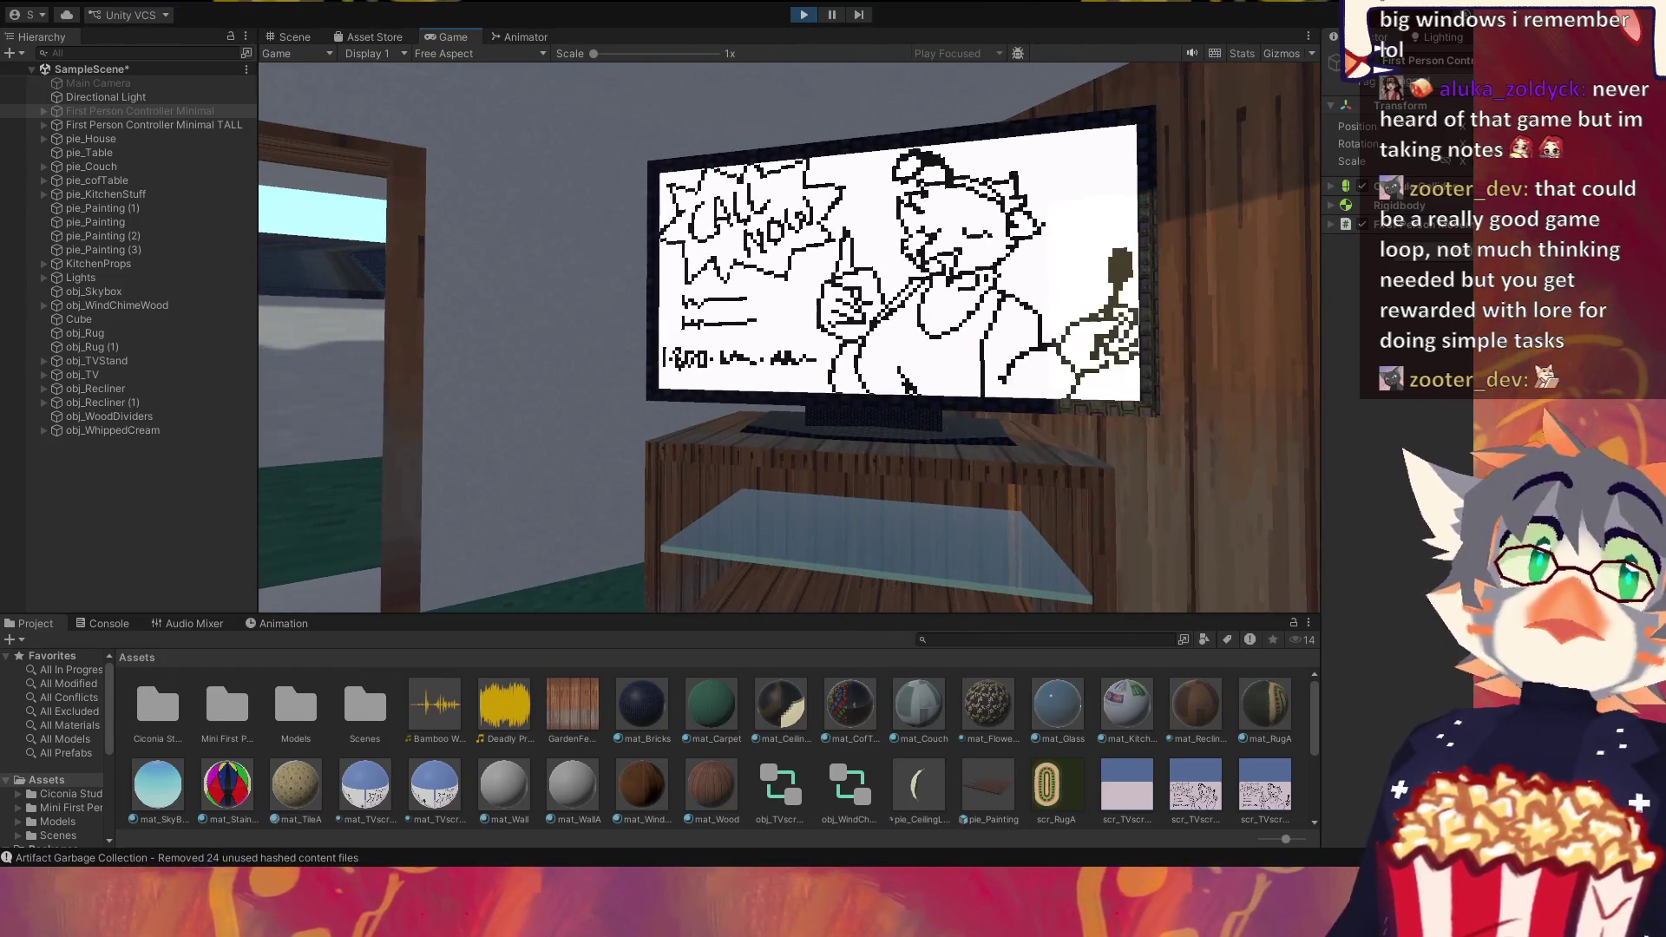
key("w")
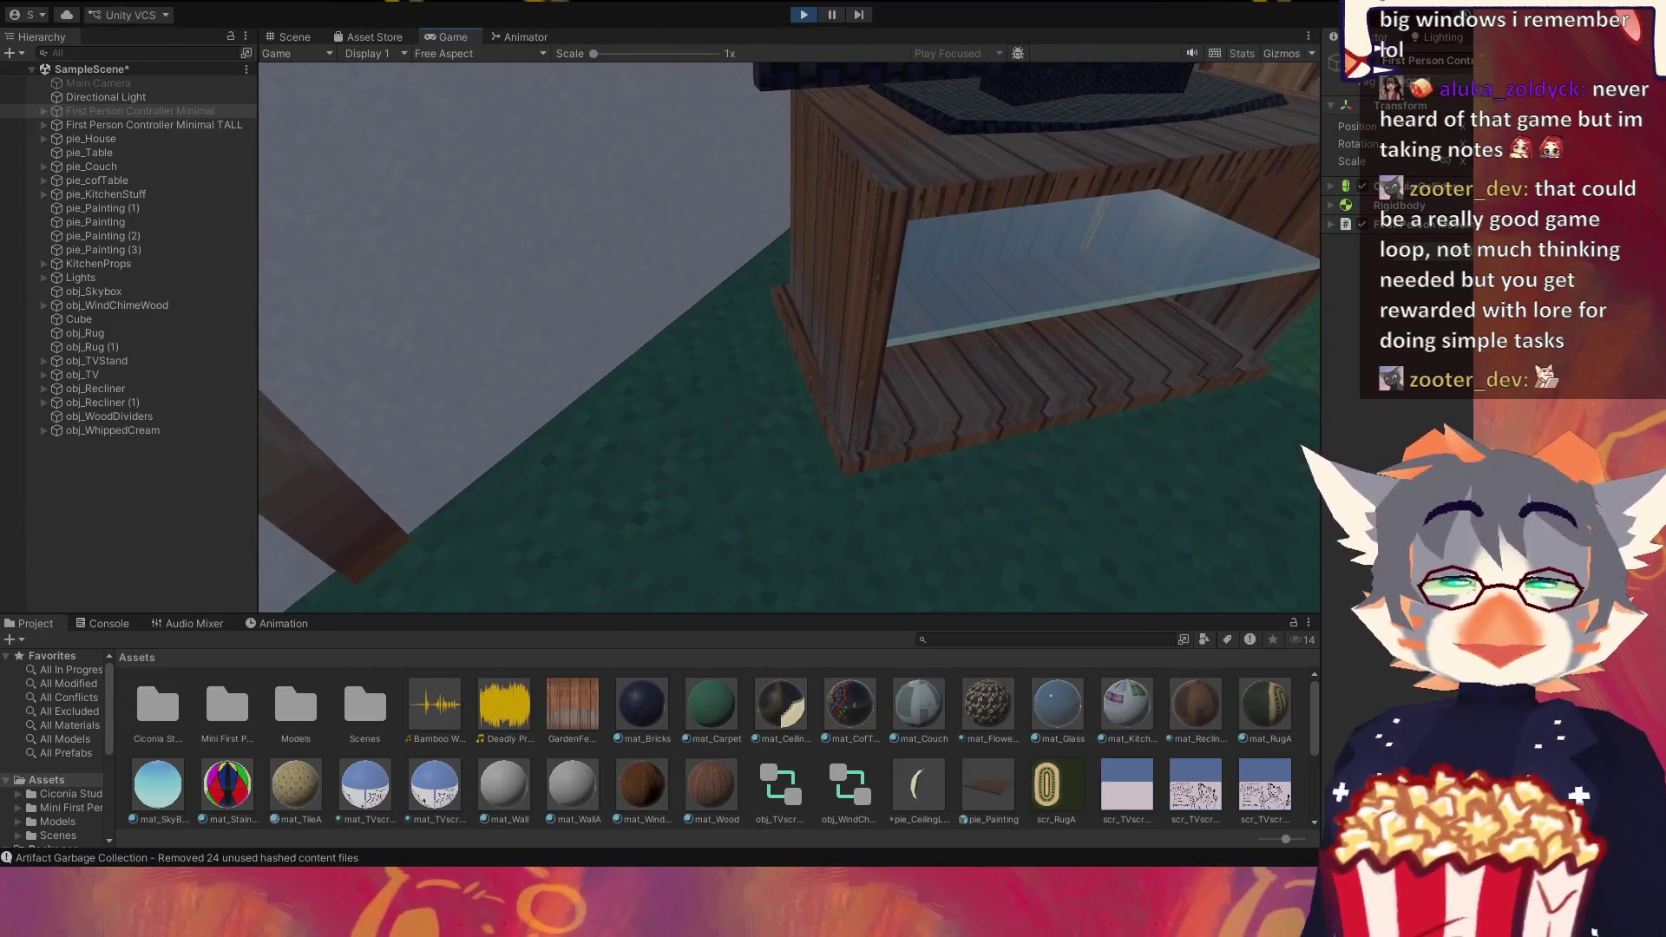
key("s")
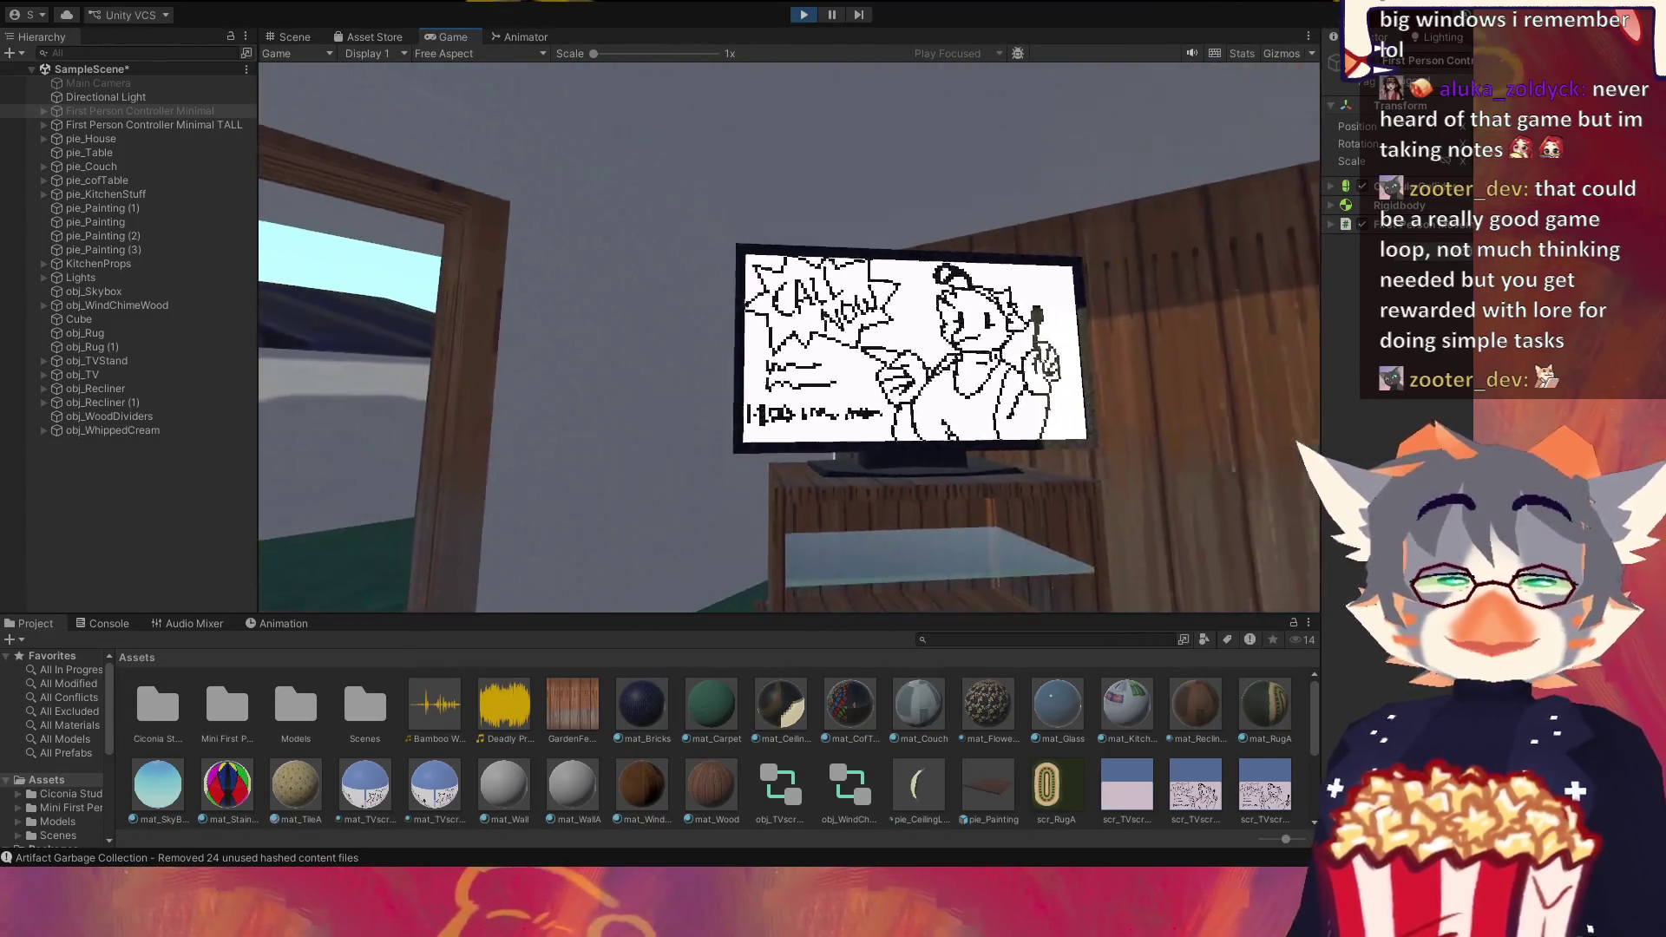
key("w")
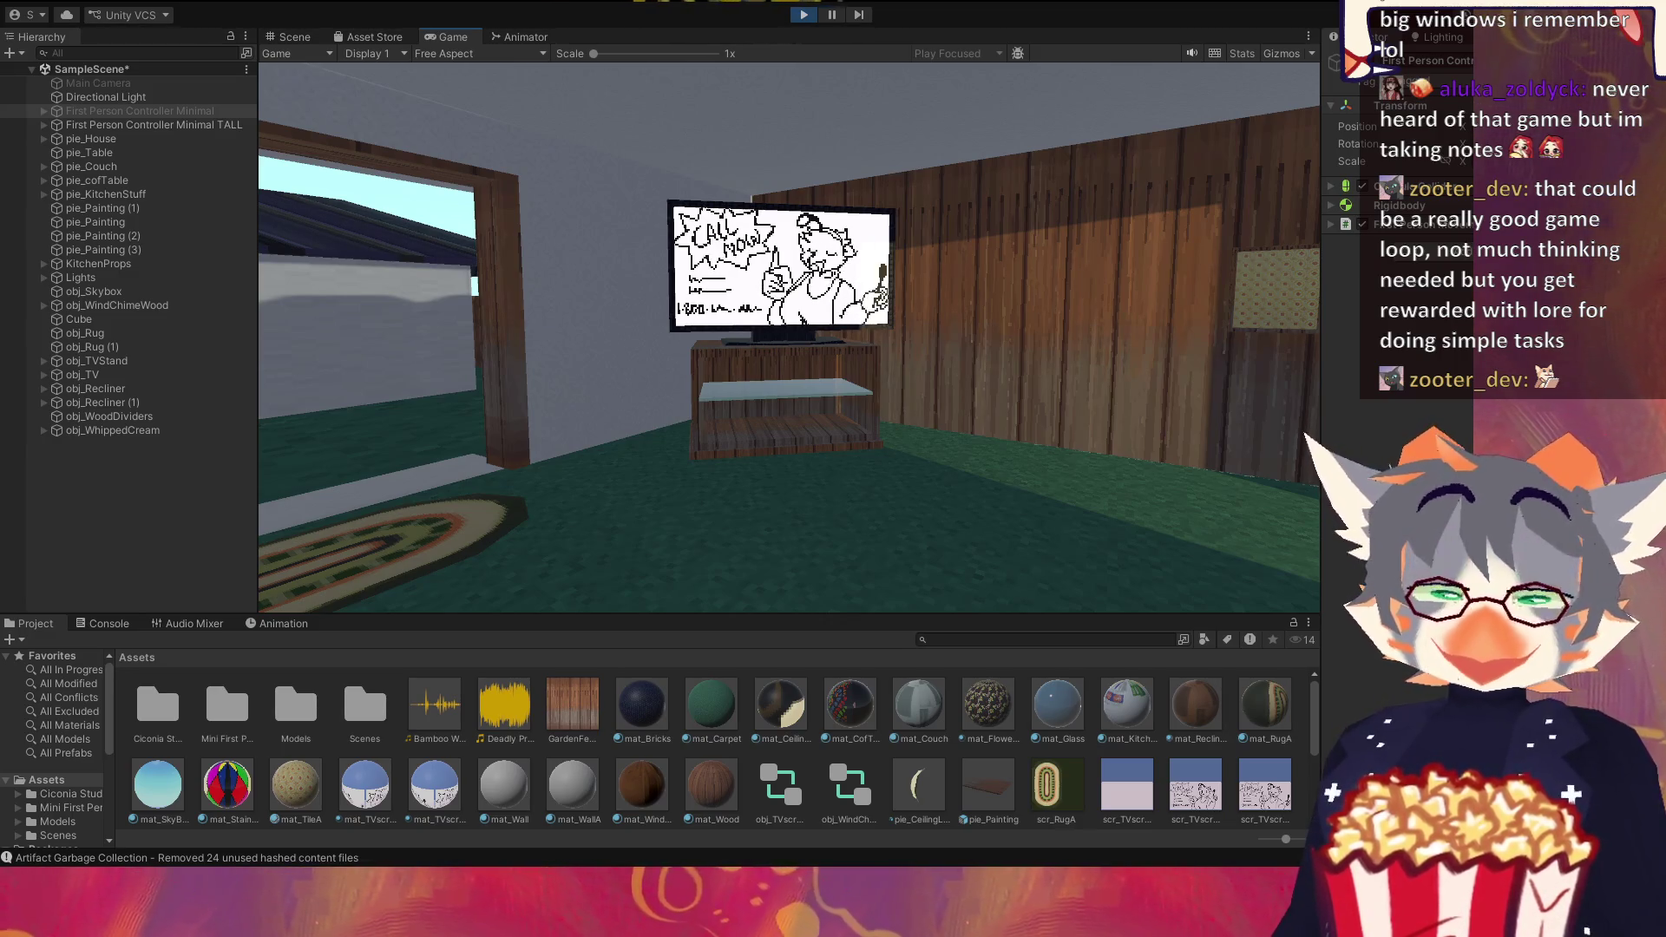
Step: Walk past the TV into the kitchen and look down at the pudding box and flour on the counter
key("w")
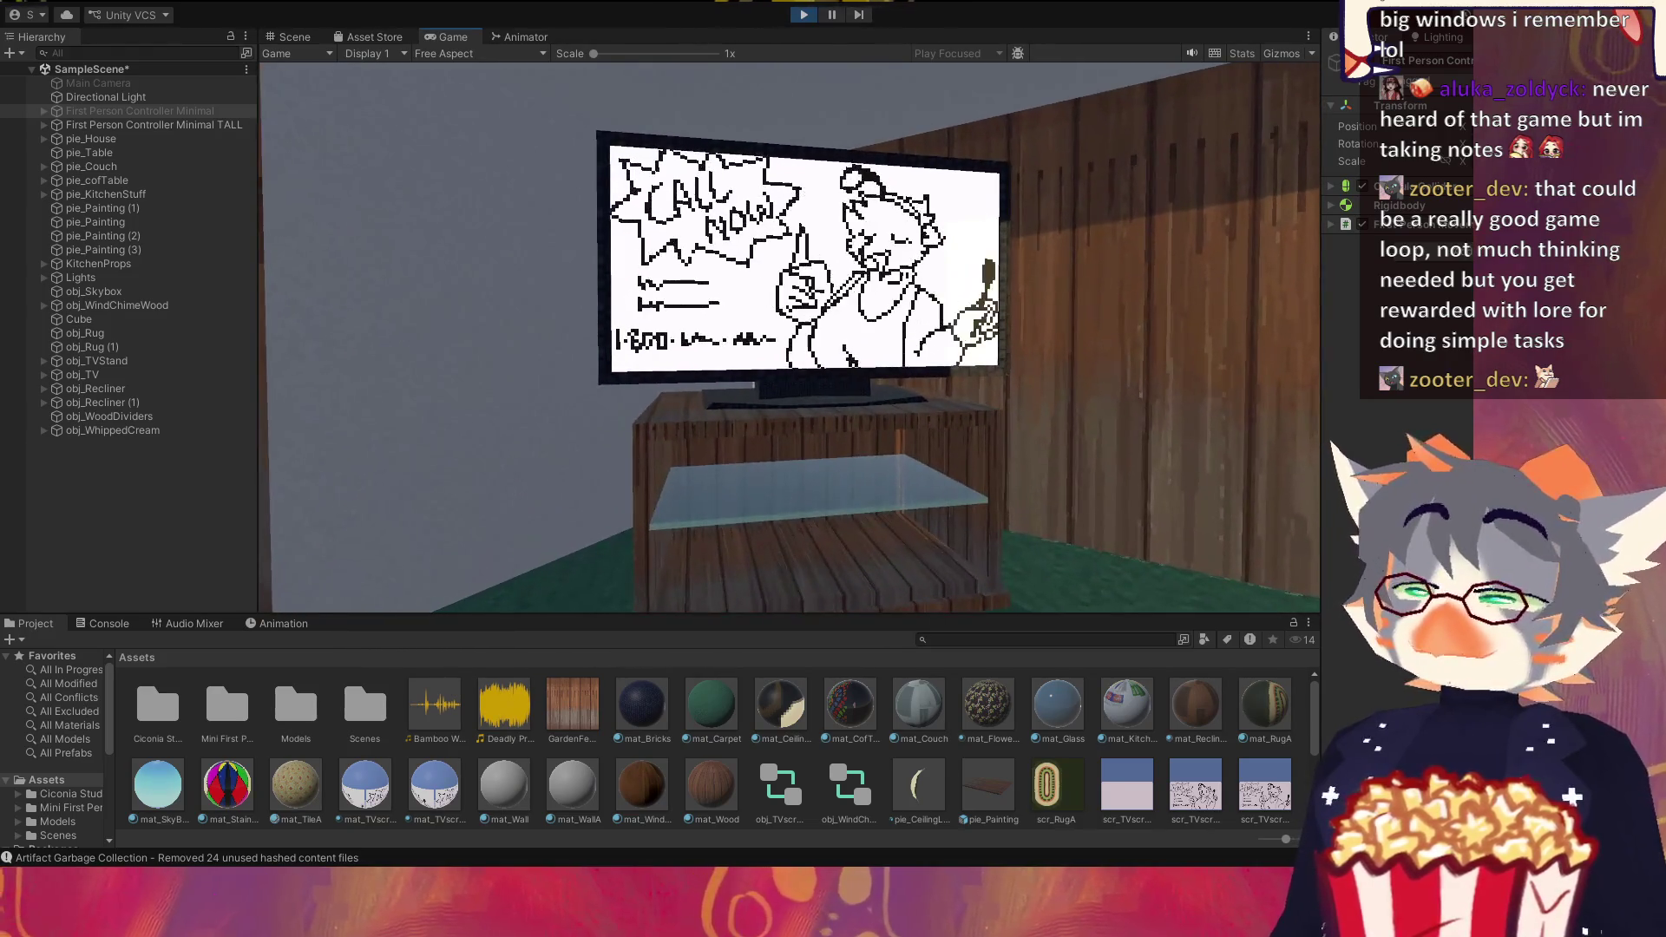
key("w")
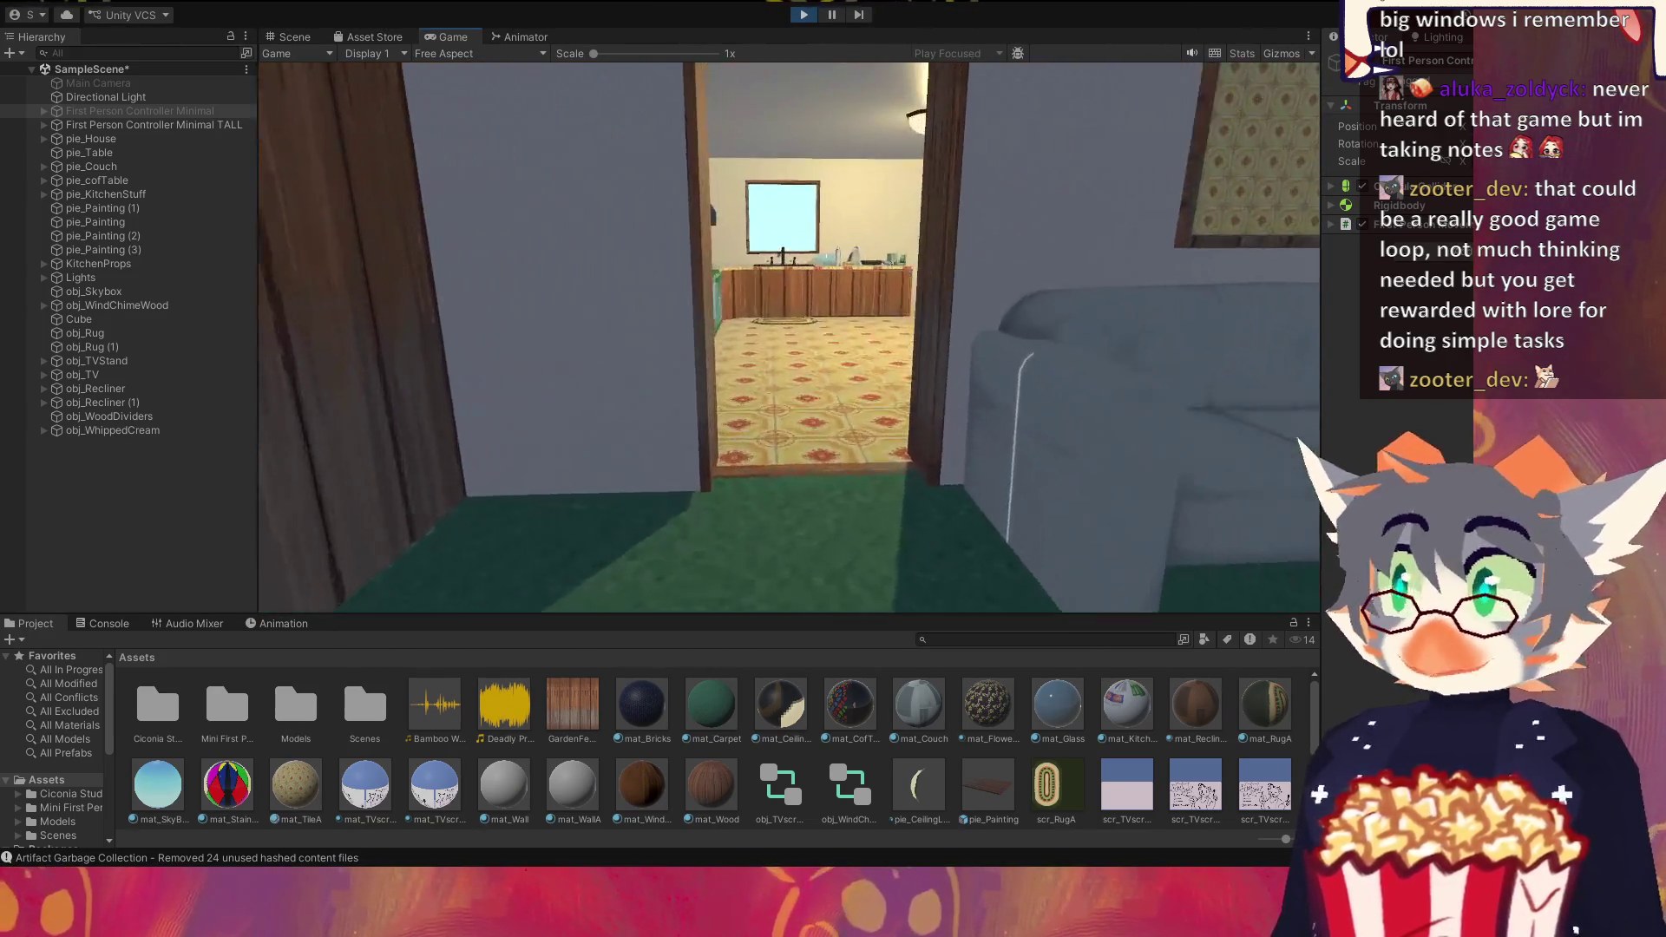
key("w")
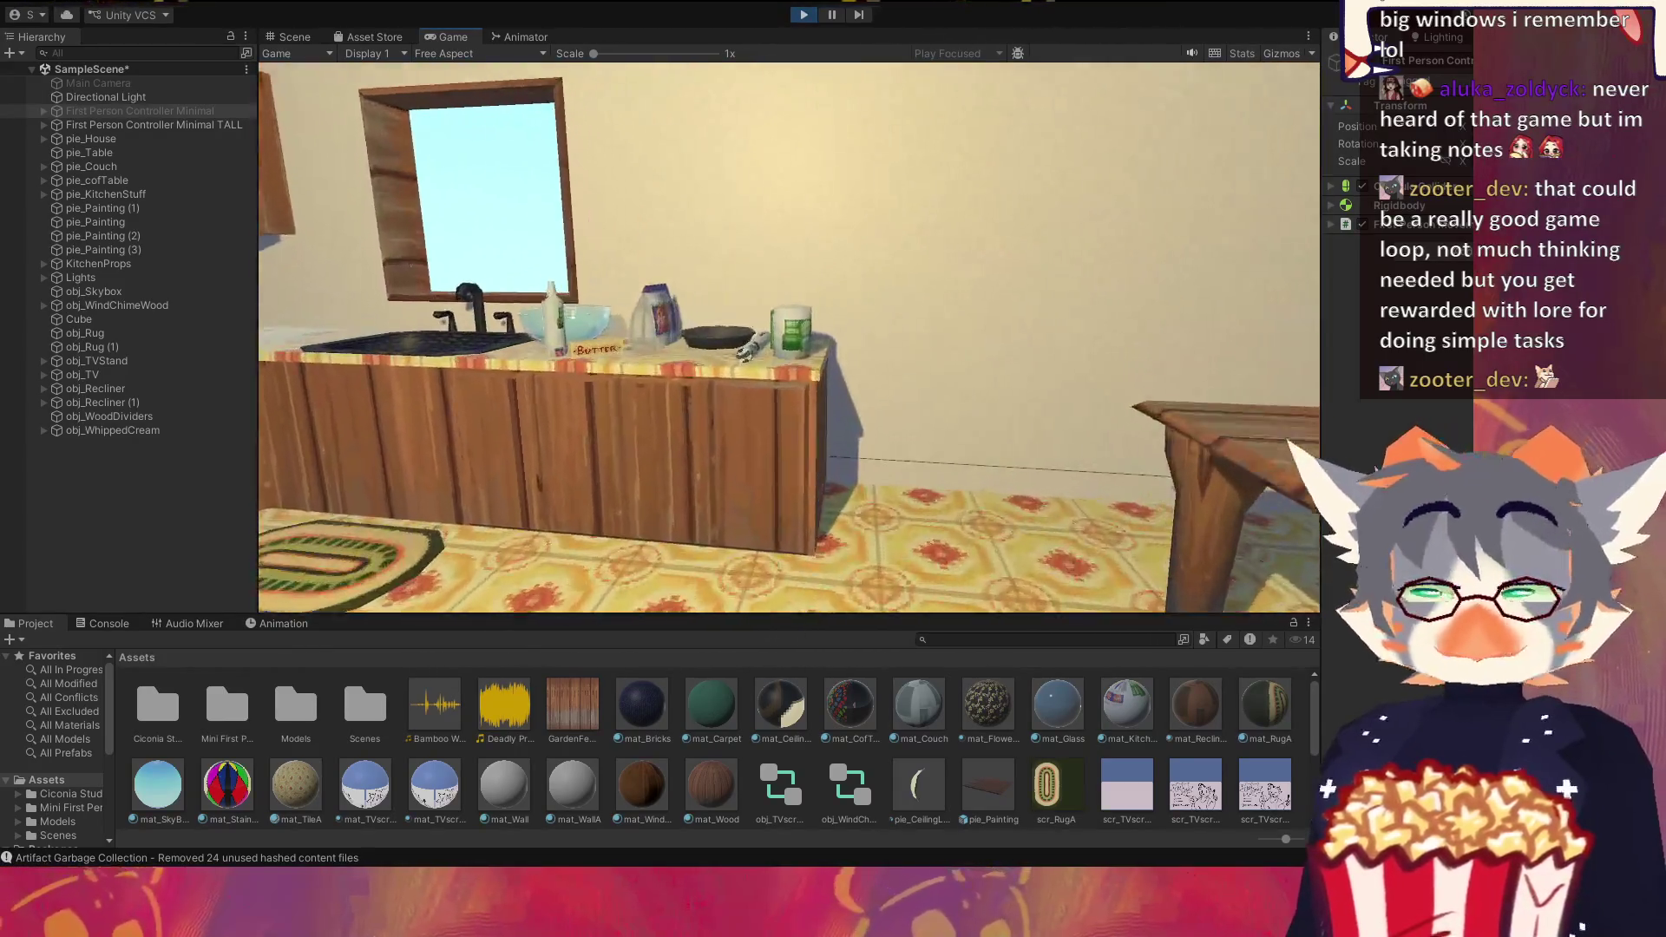
key("w")
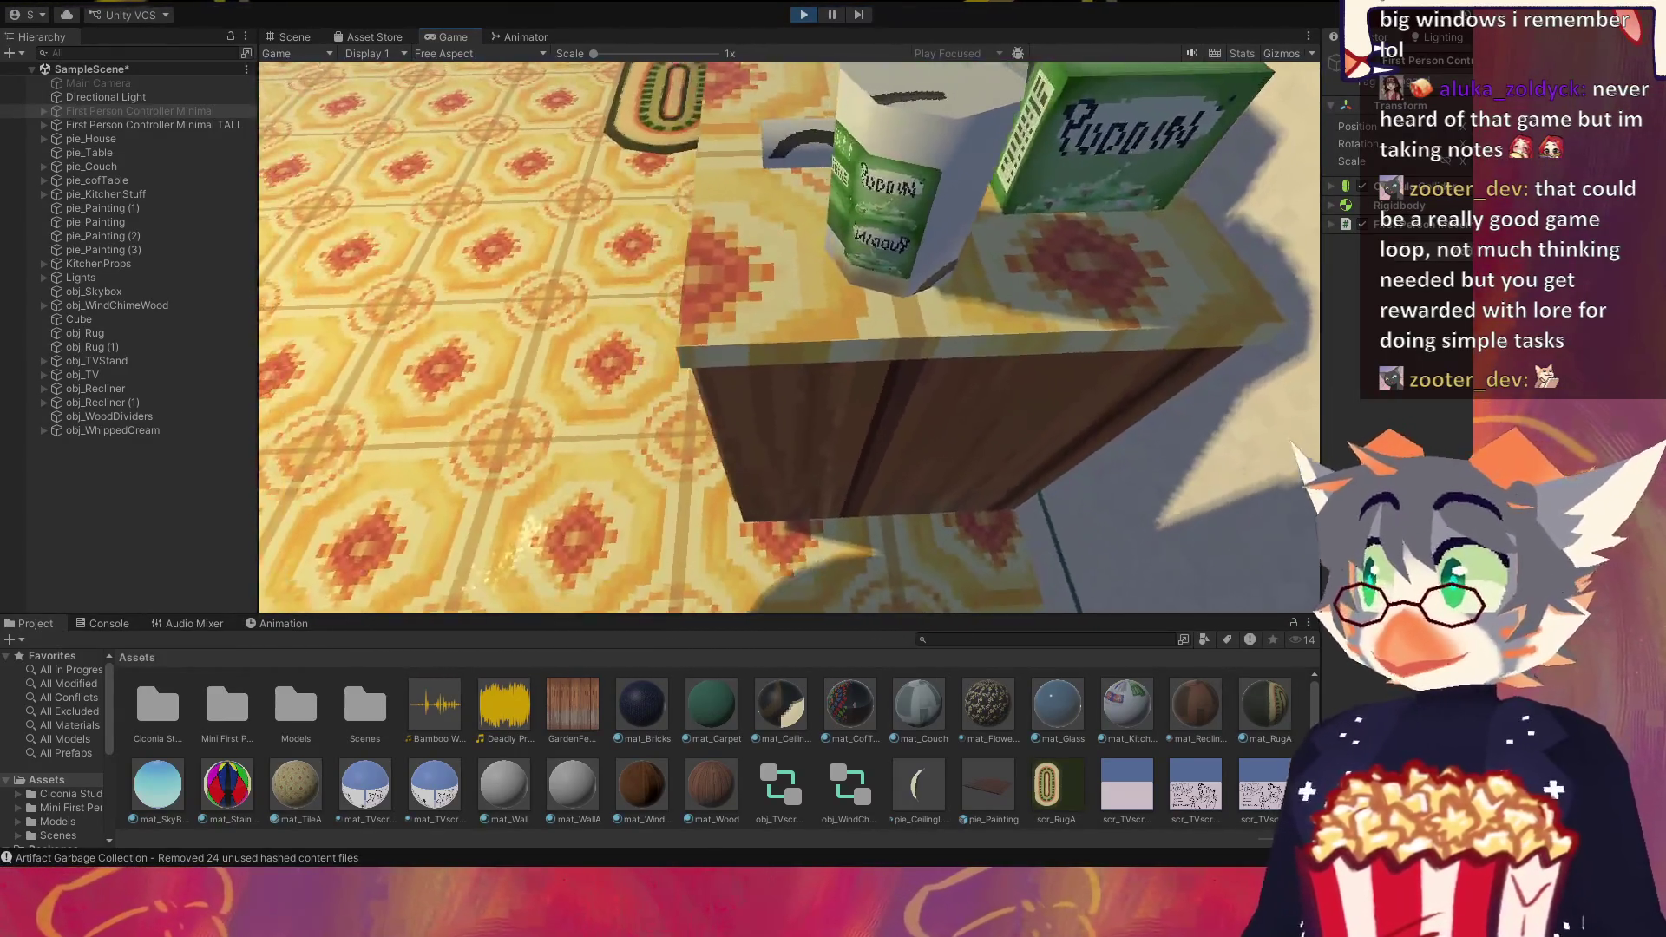
key("w")
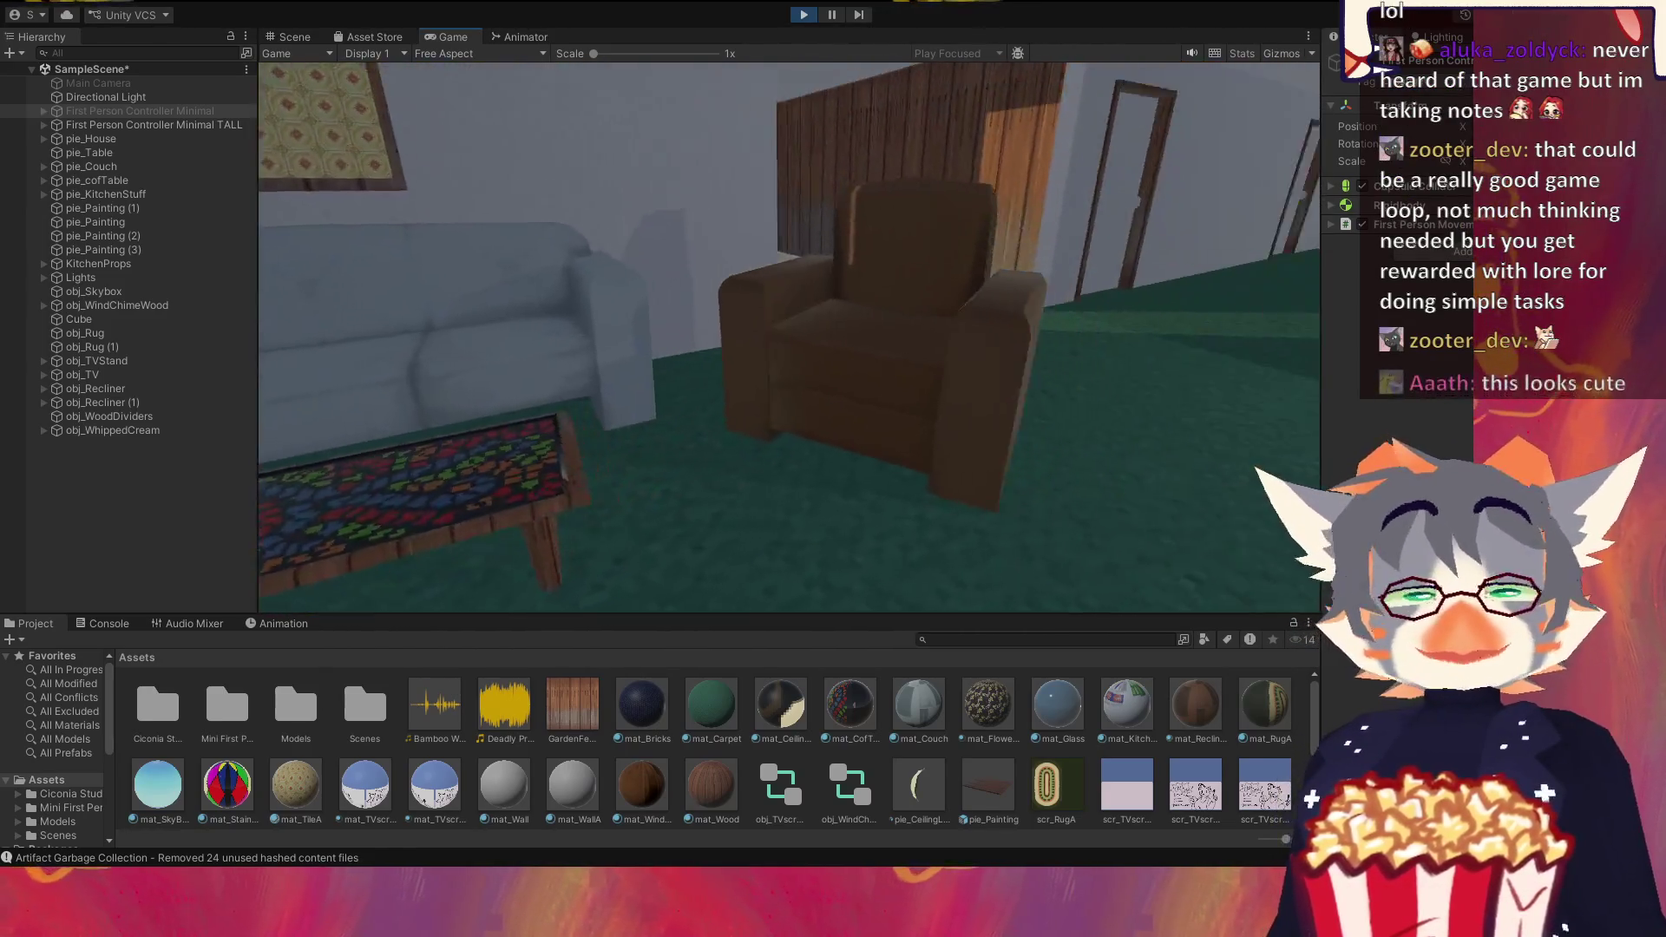
Step: Look over the back-wall posters, the brown recliner and oval rug, ending at the TV stand by the wooden wall
key("w")
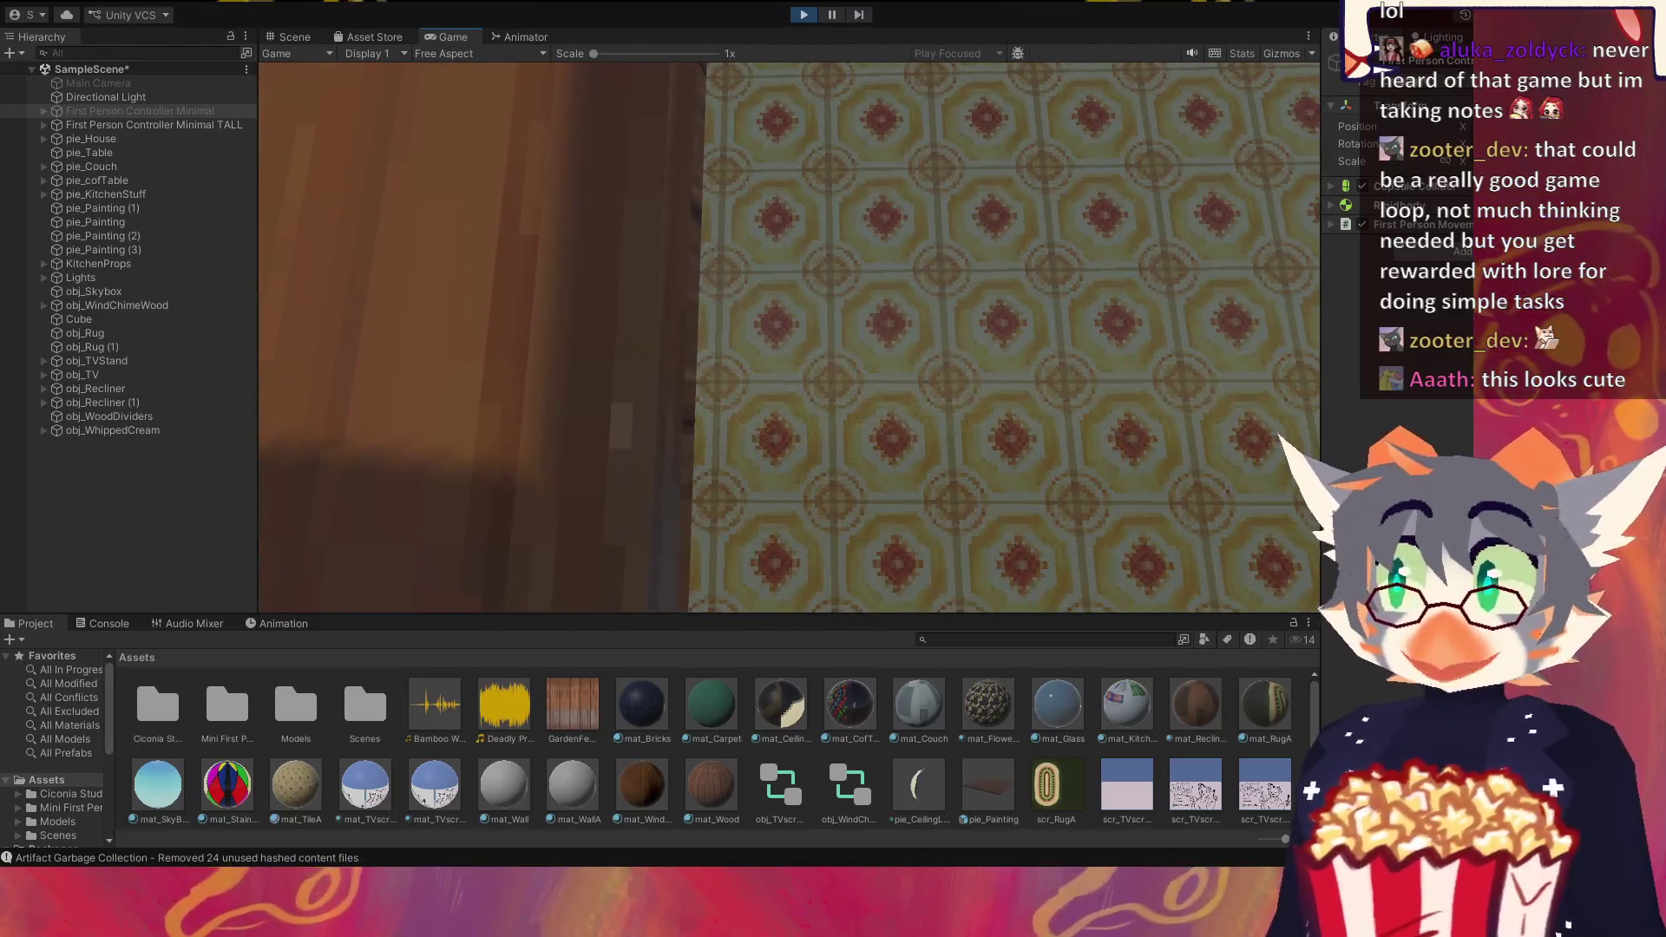
key("w")
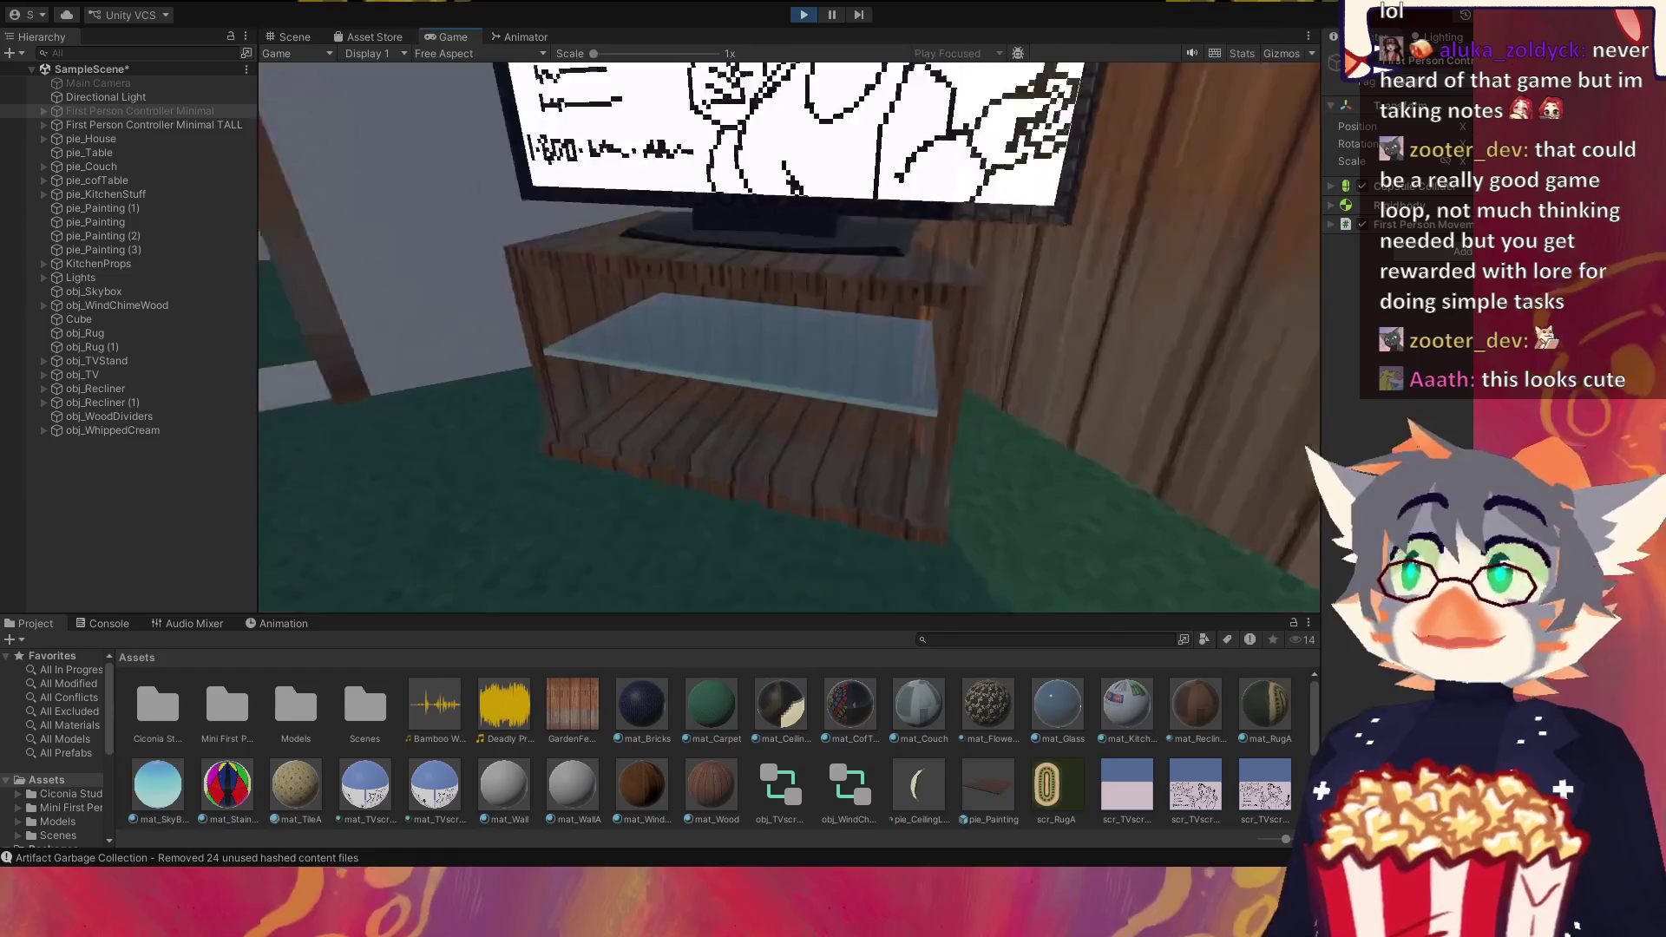
key("w")
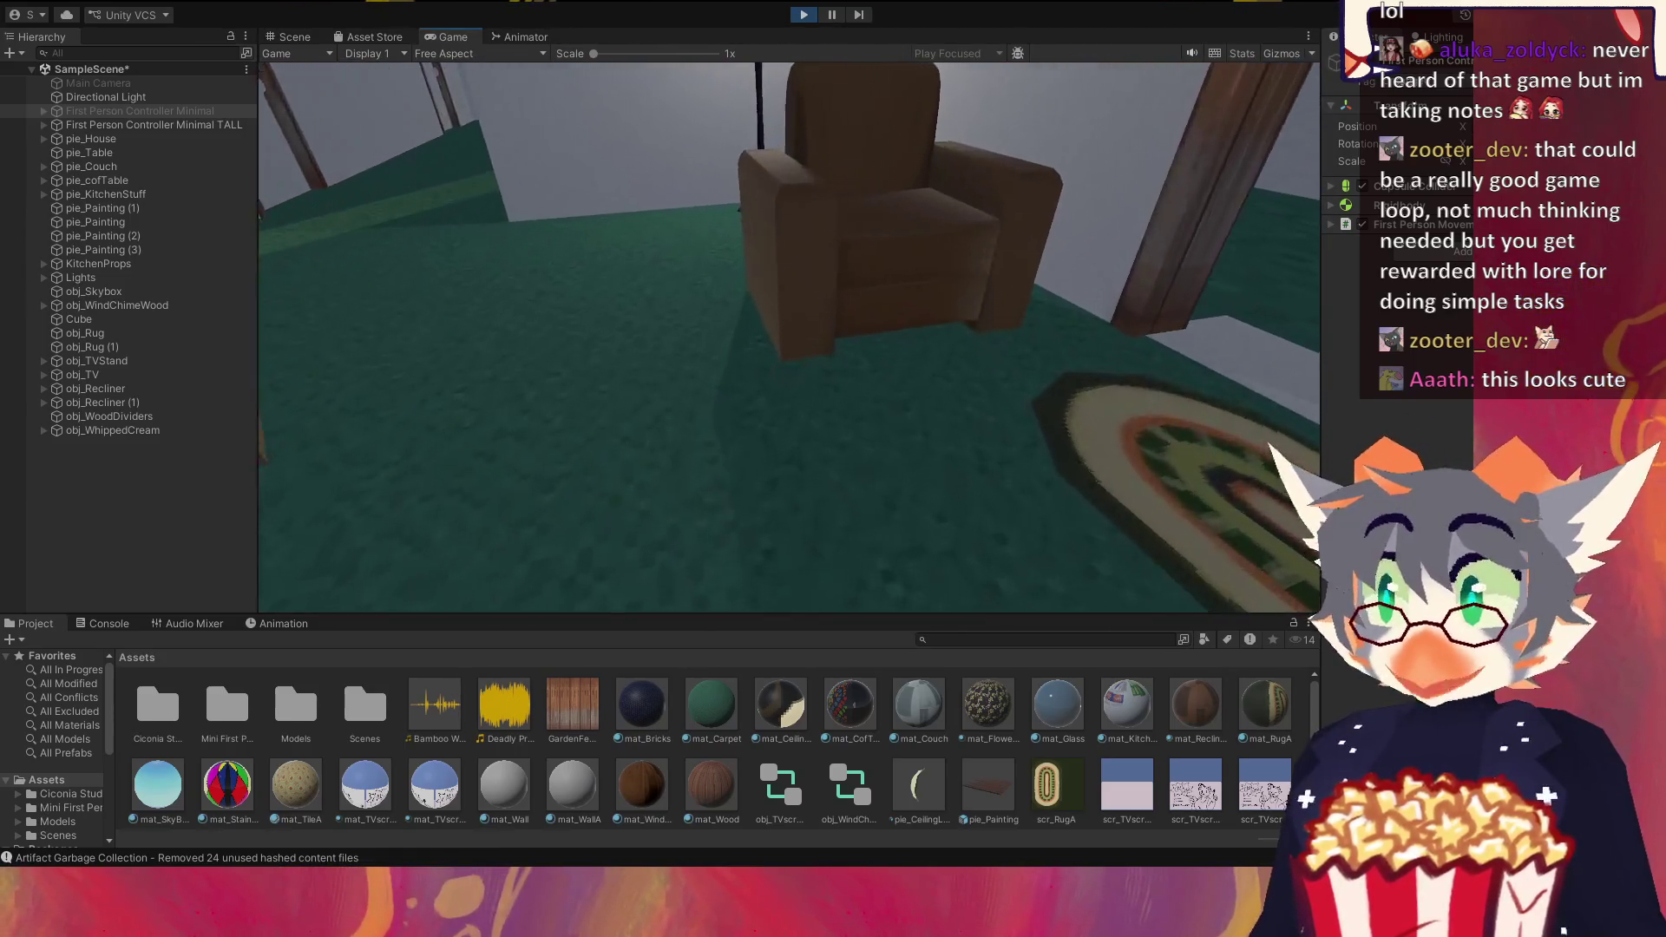
key("w")
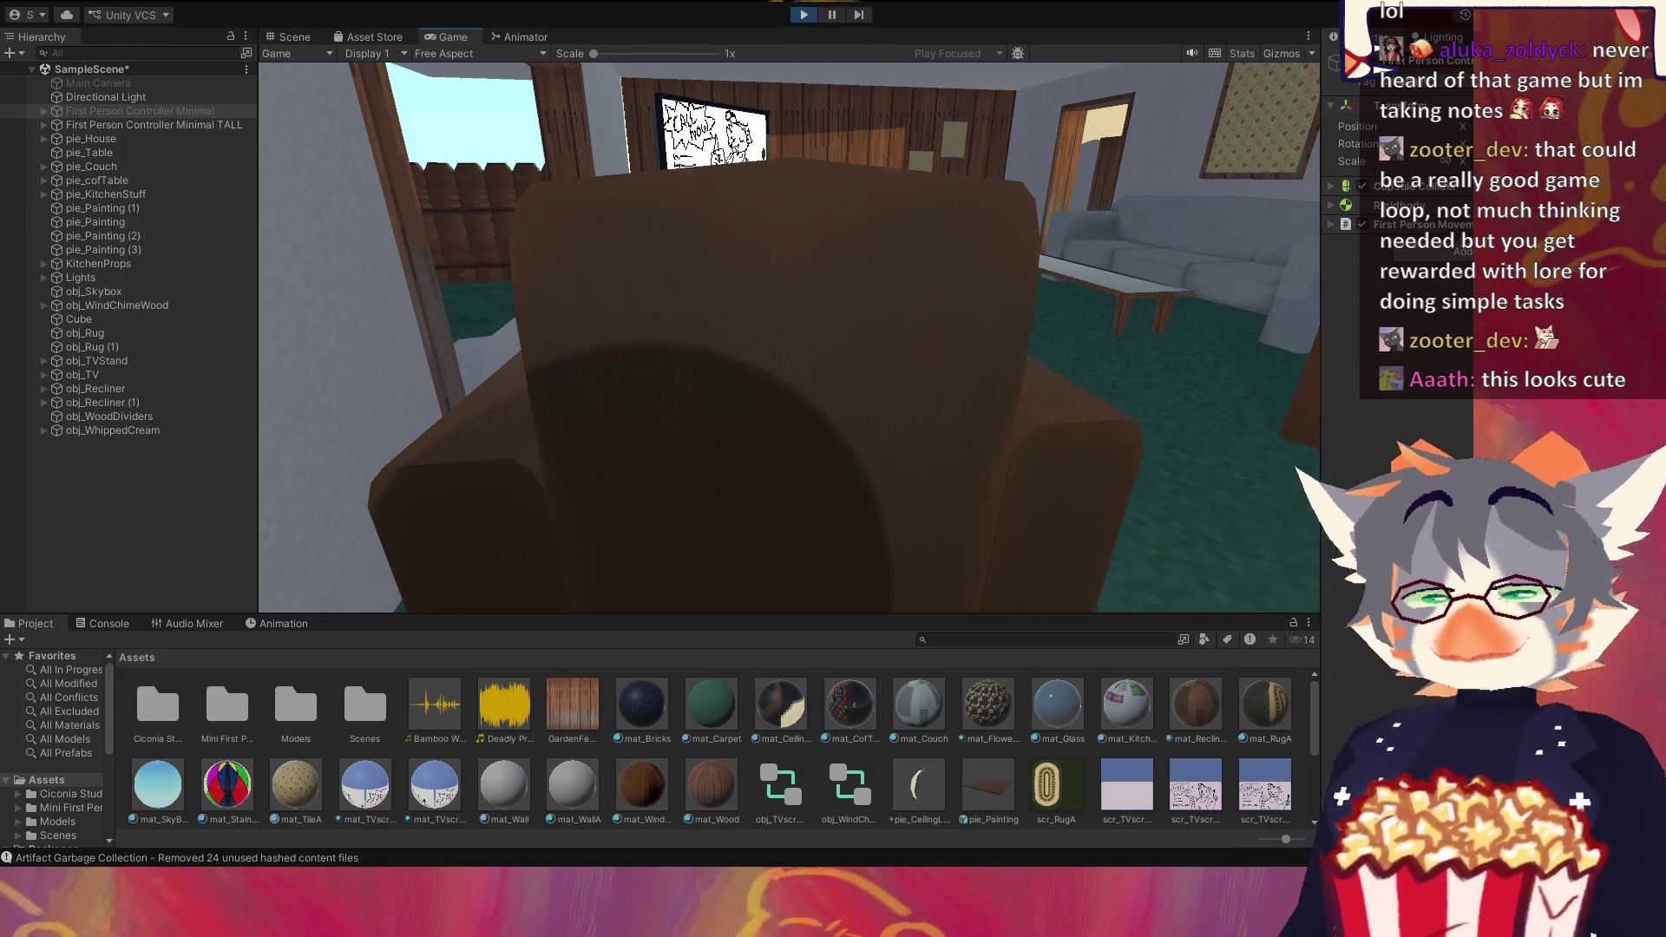
key("s")
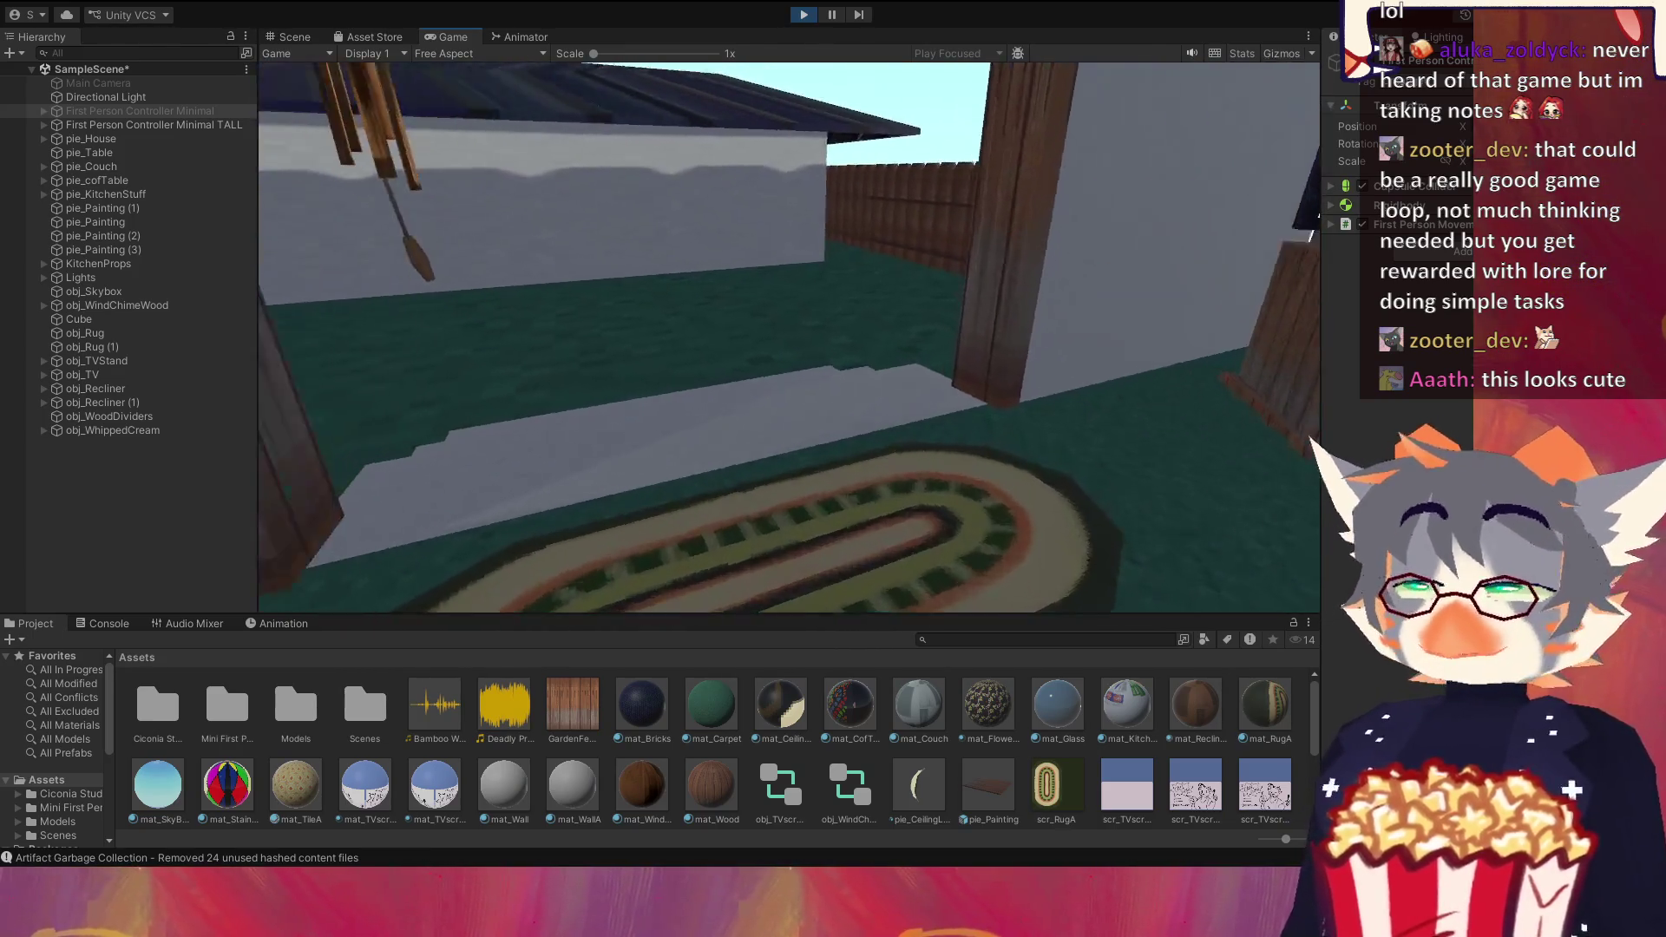
key("w")
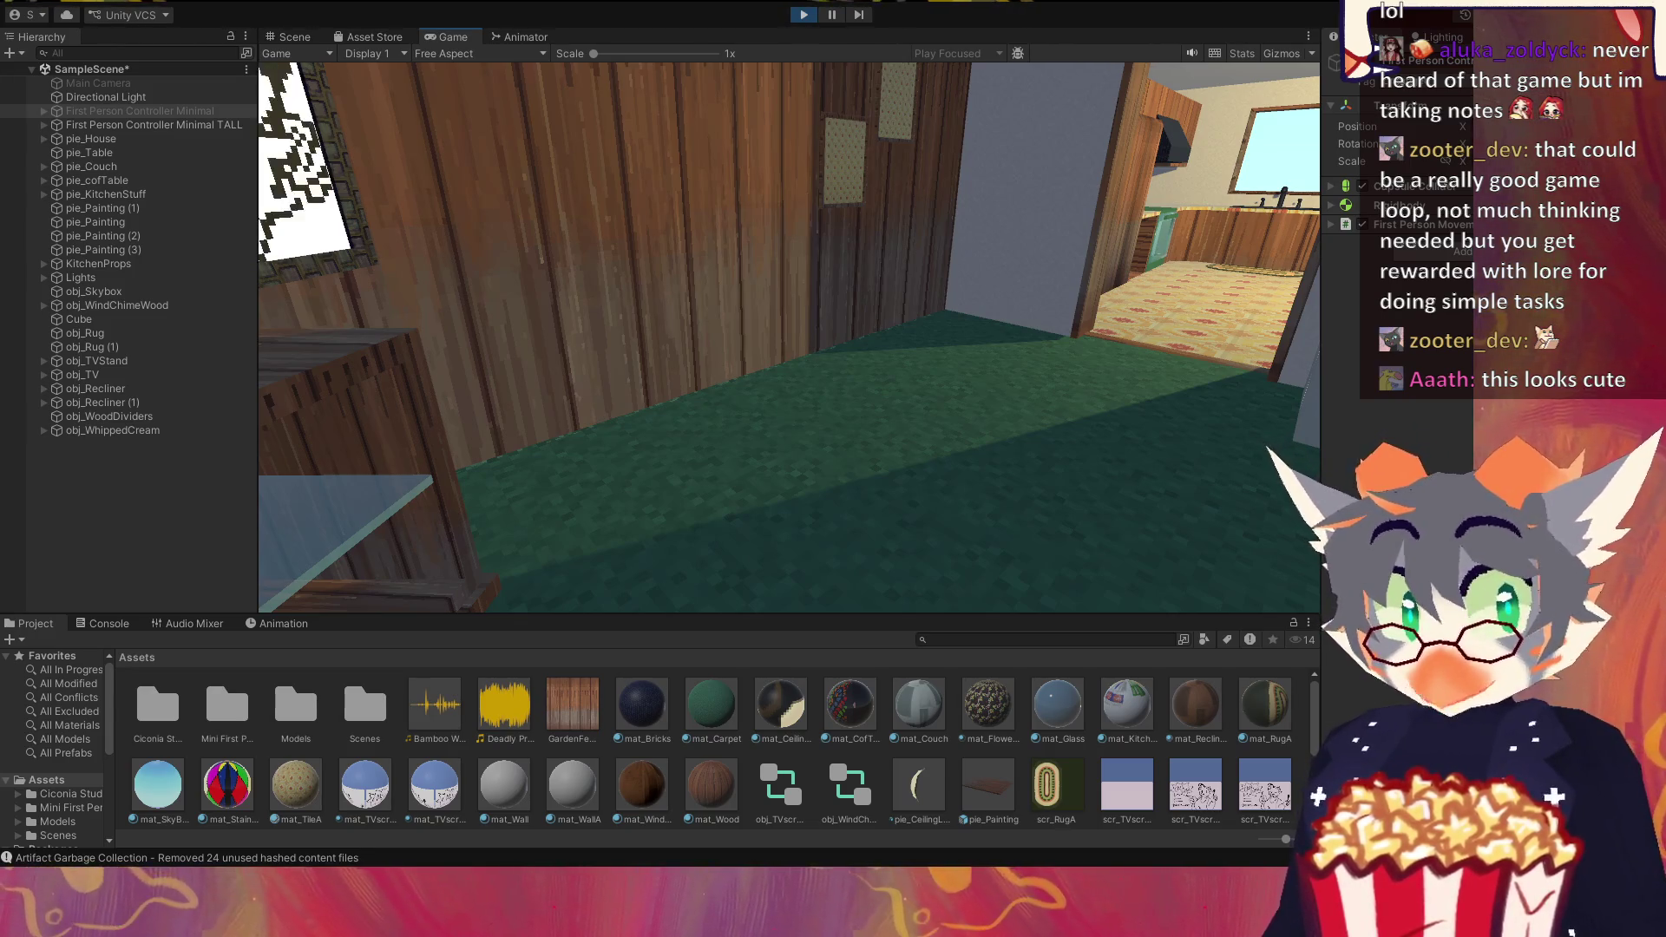
Step: Enter the kitchen and wood-walled room, then return to the green-carpet living room by the rug
key("w")
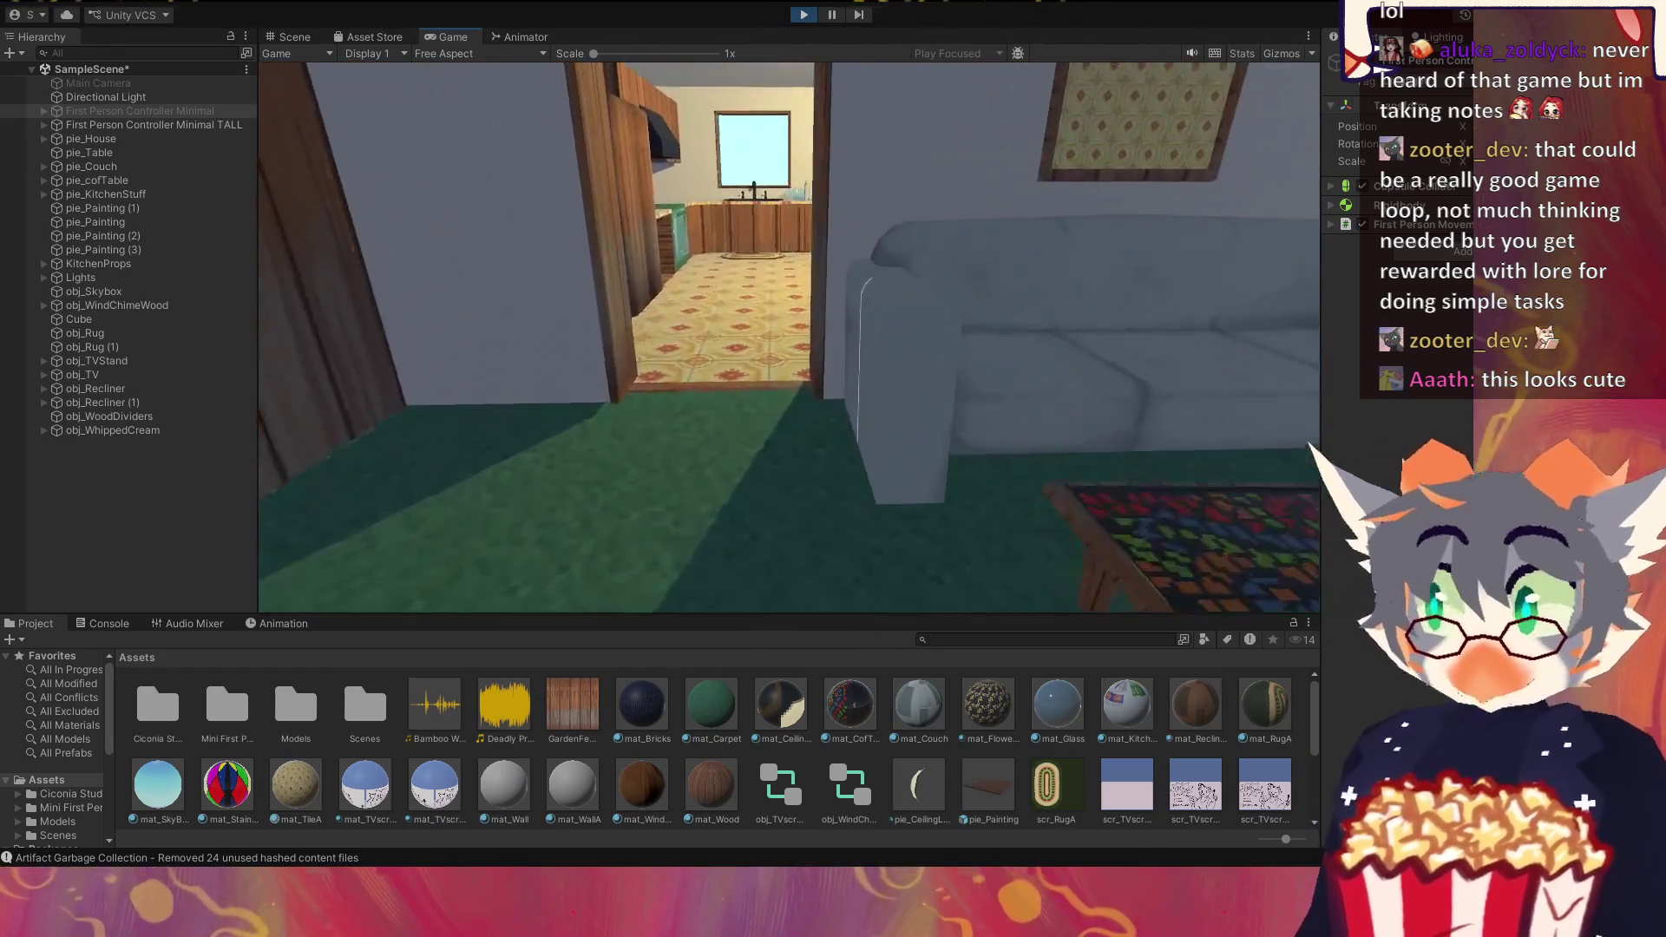
key("w")
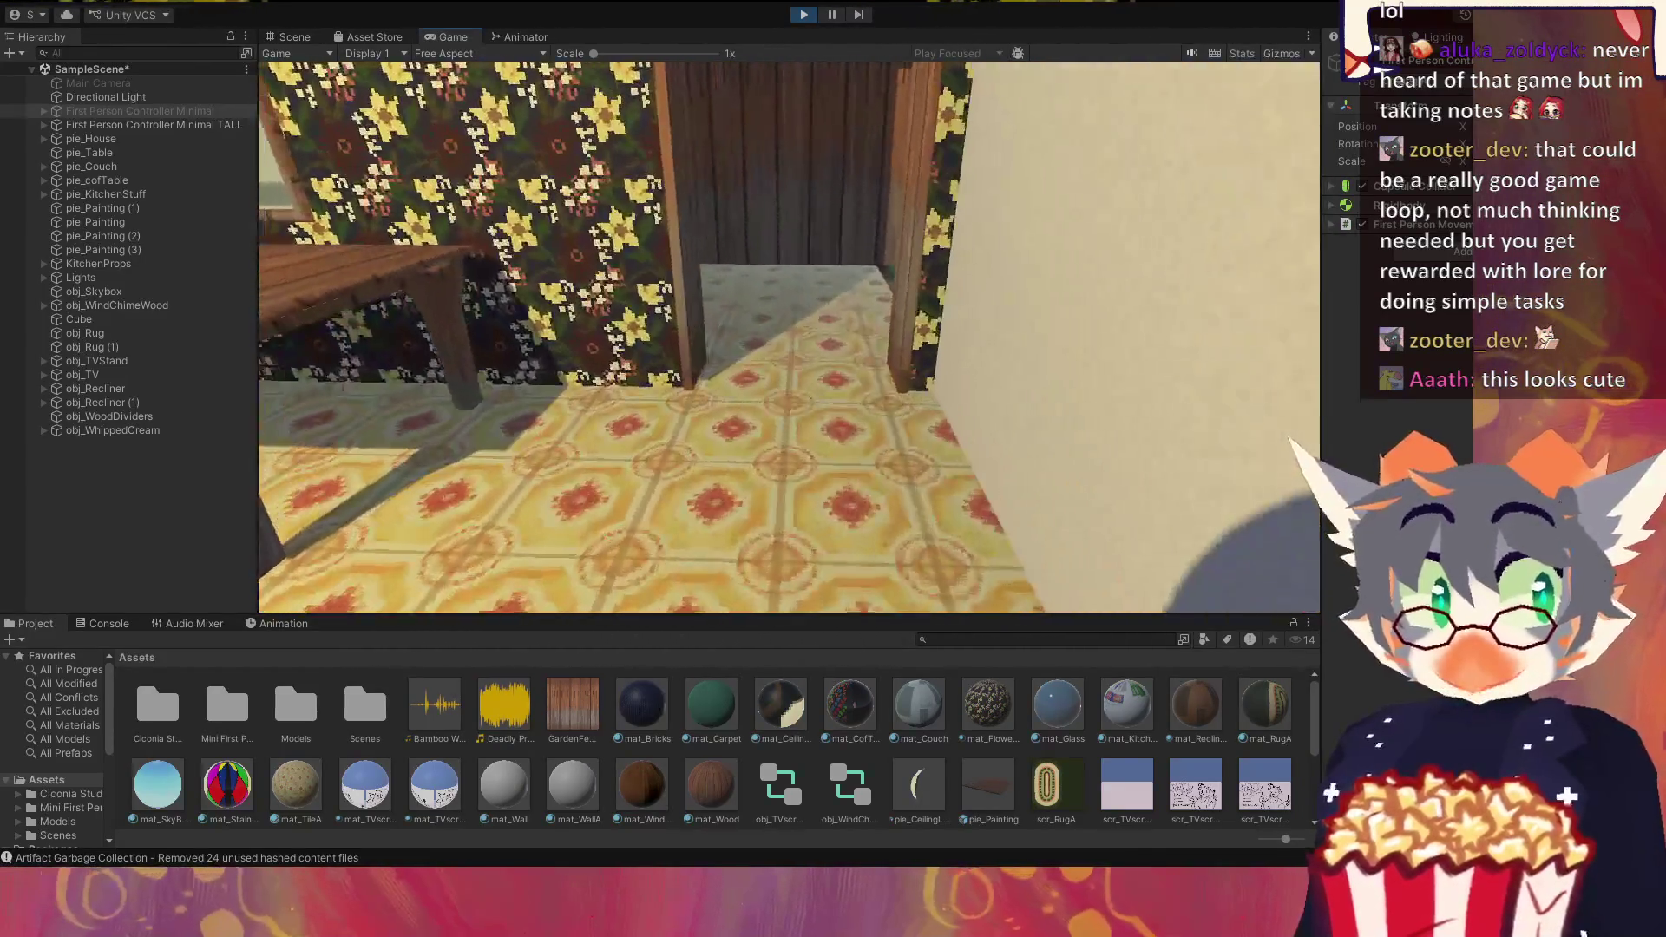
key("w")
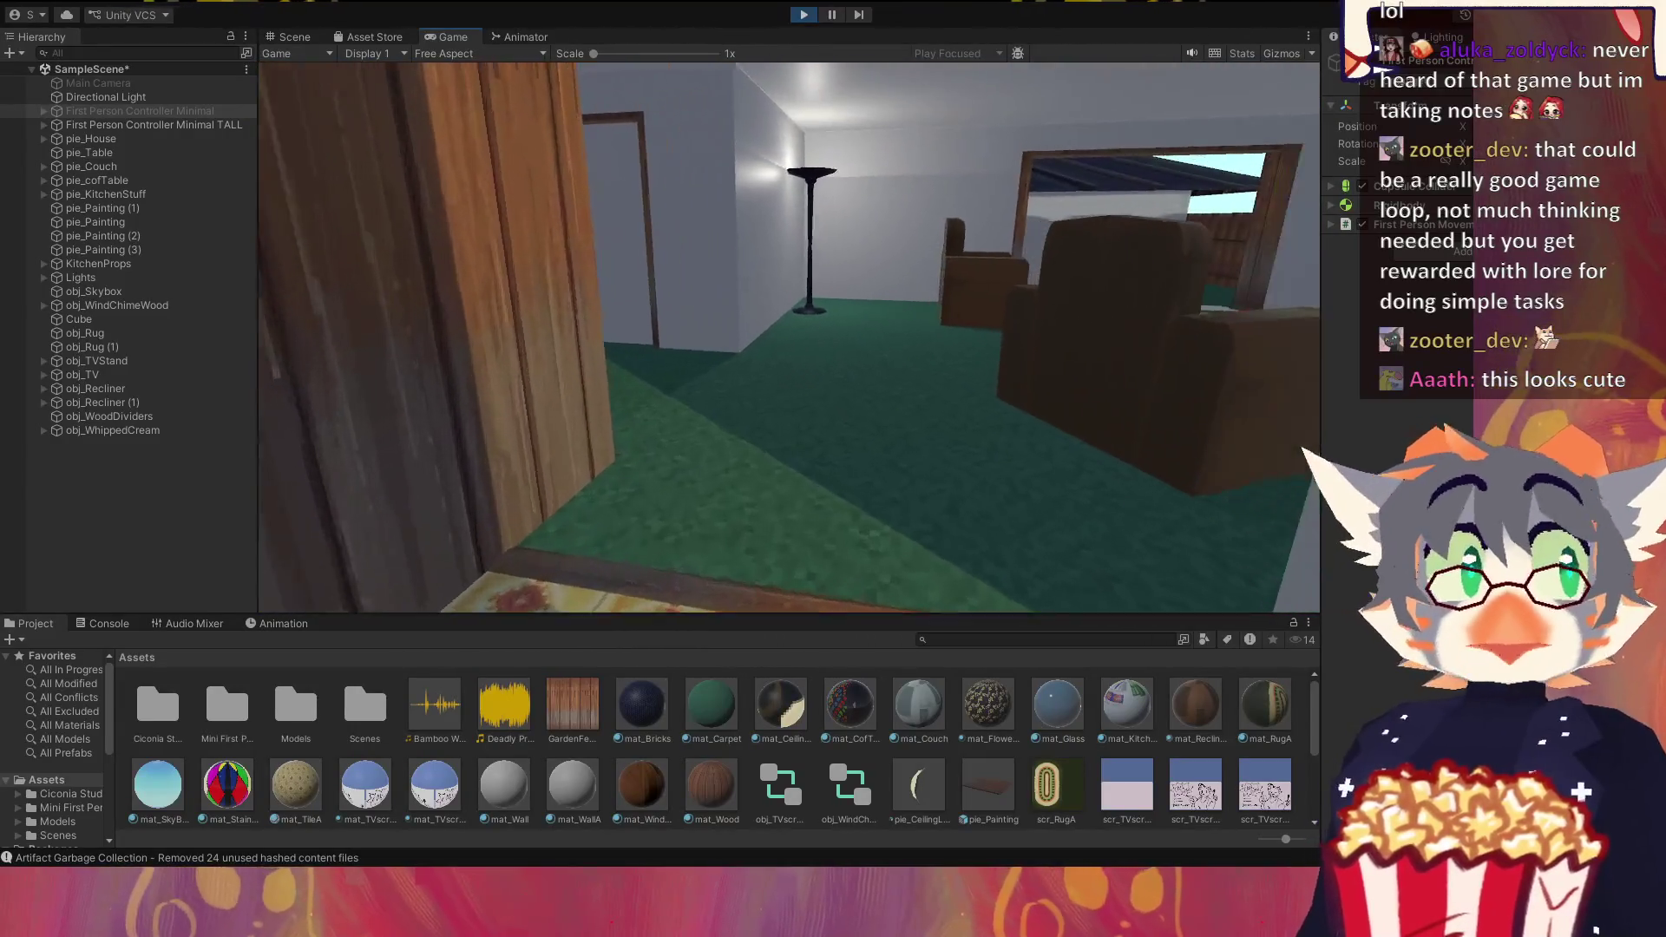
key("w")
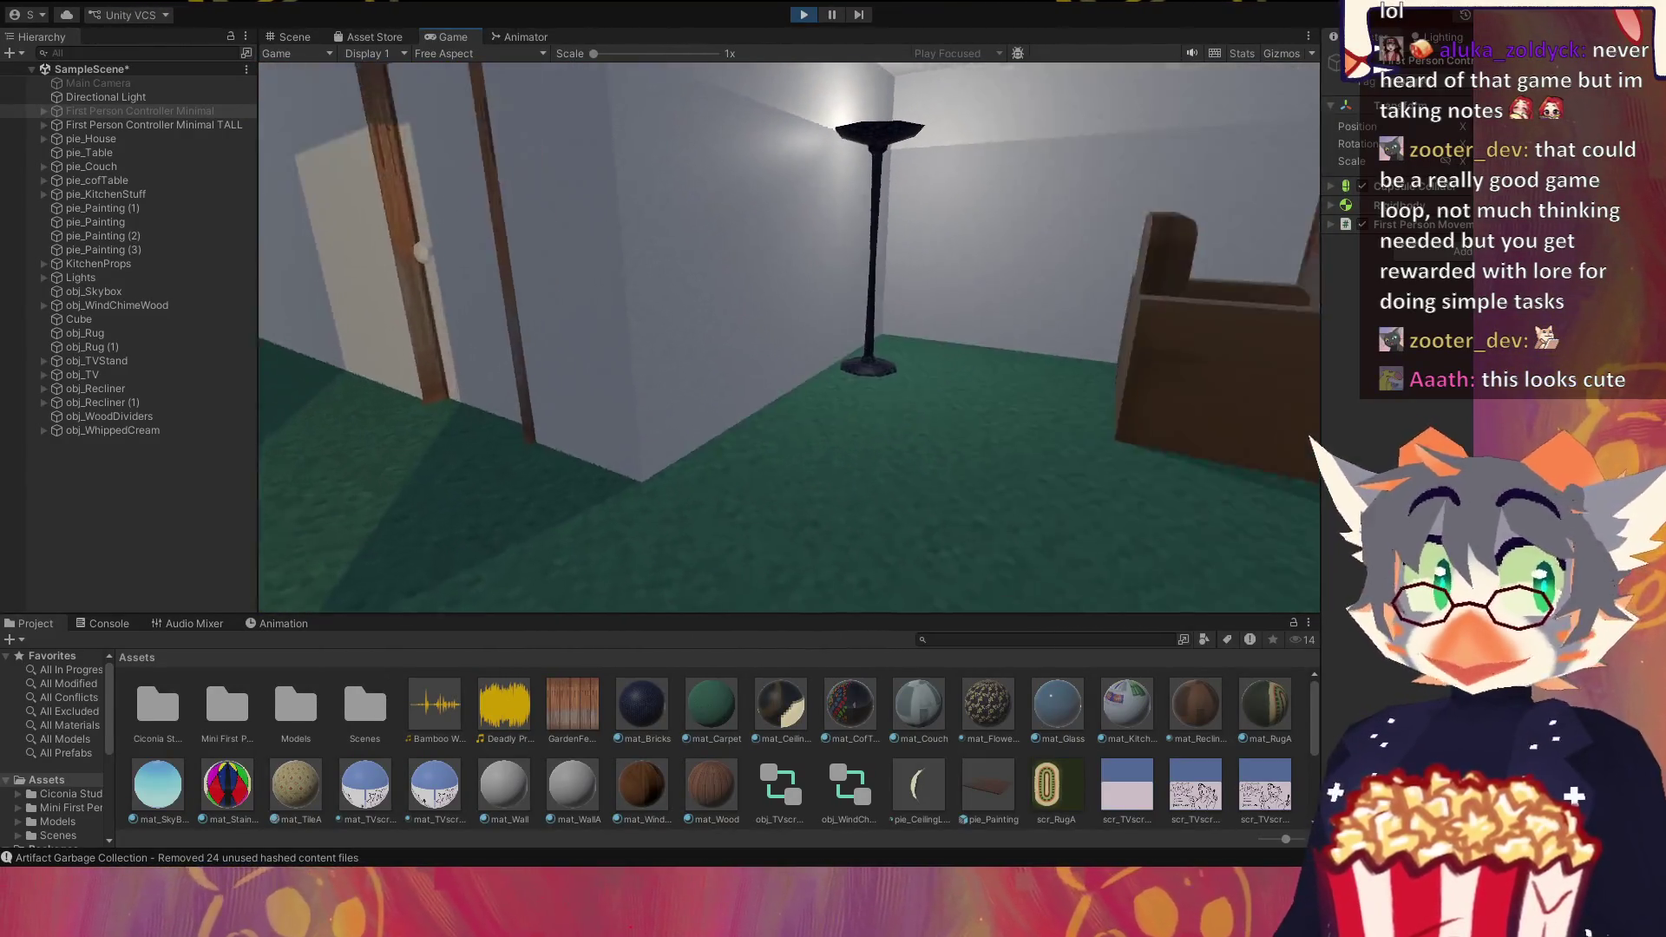
key("w")
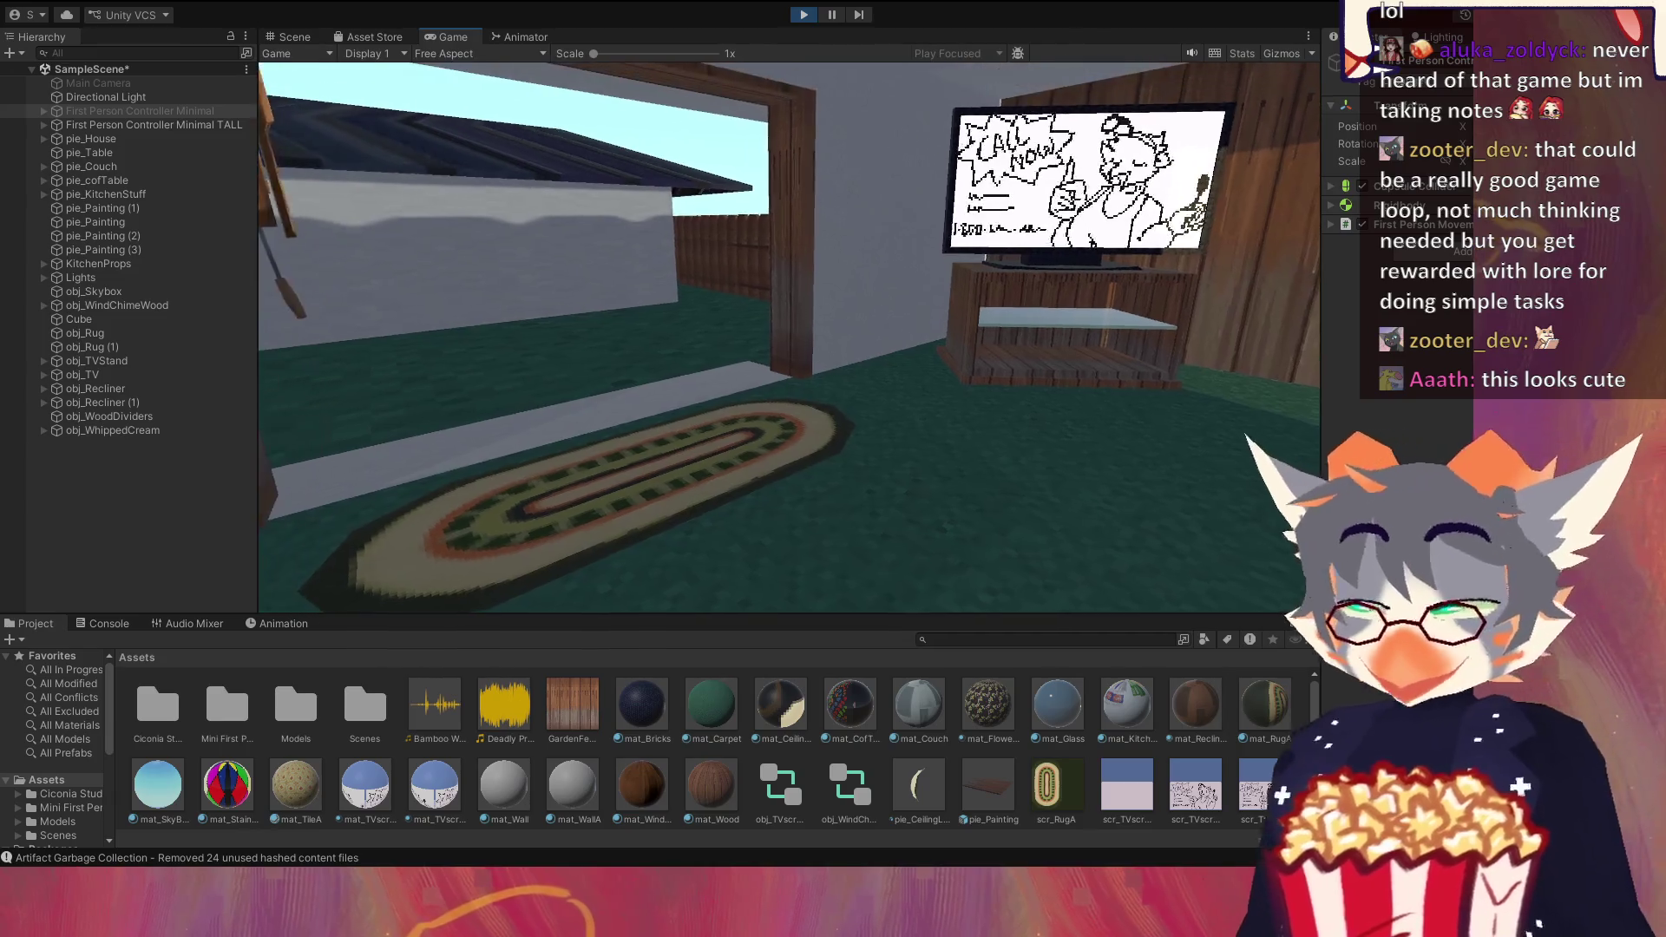
Step: View the couch, recliners and TV from several distances across the living room
key("w")
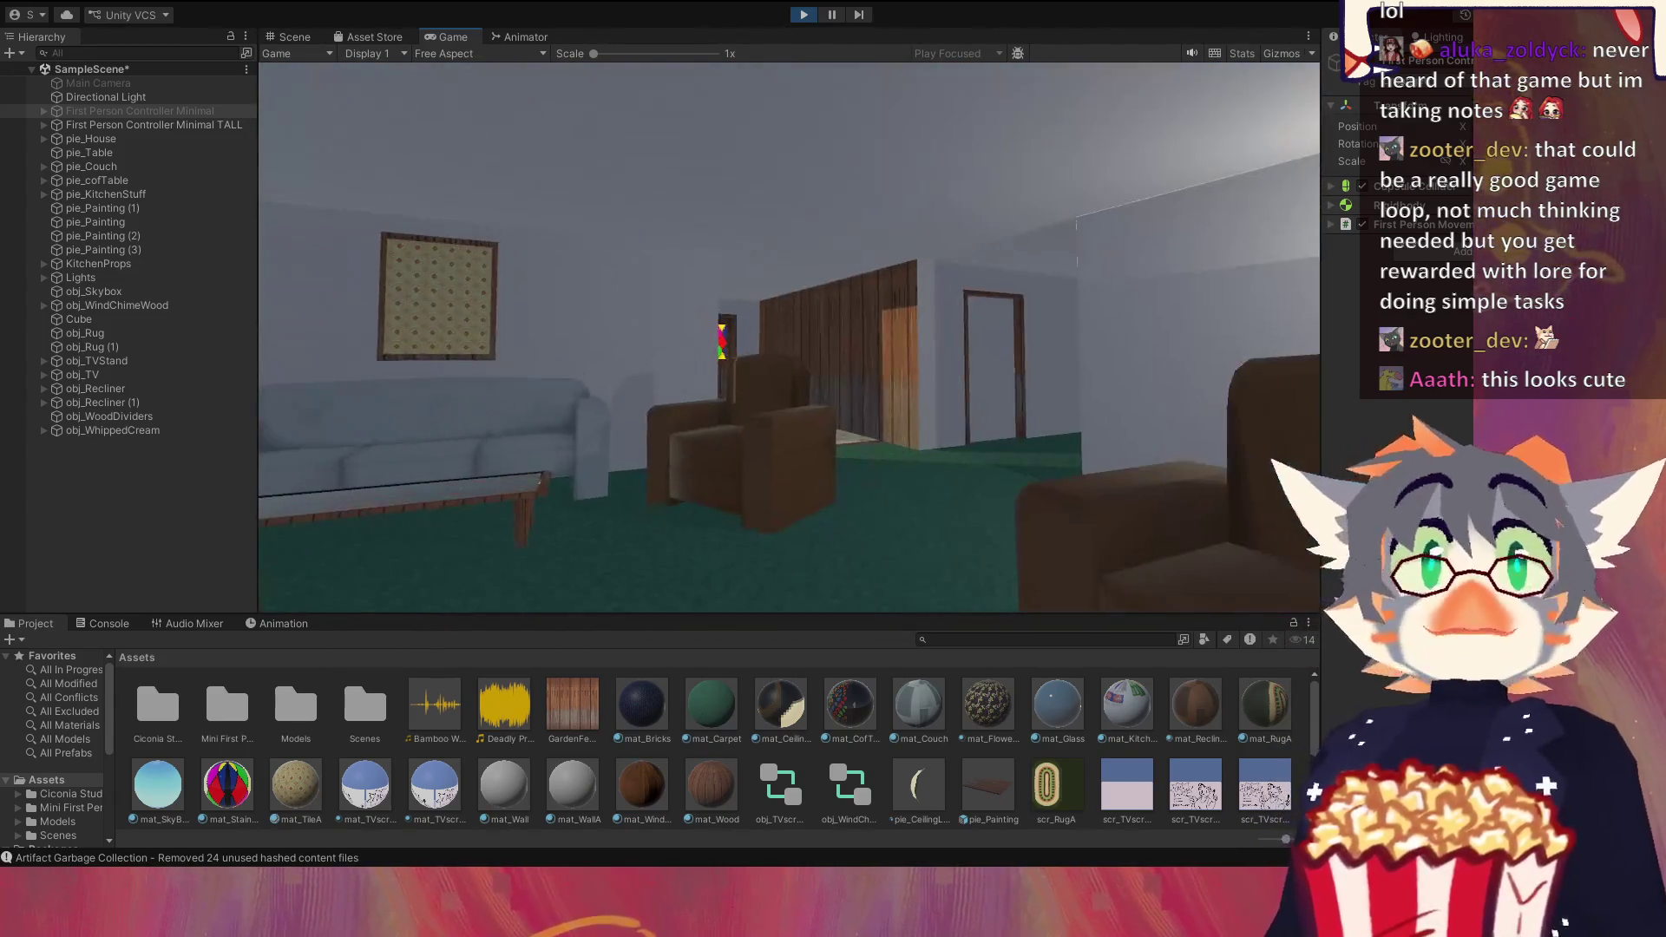
key("w")
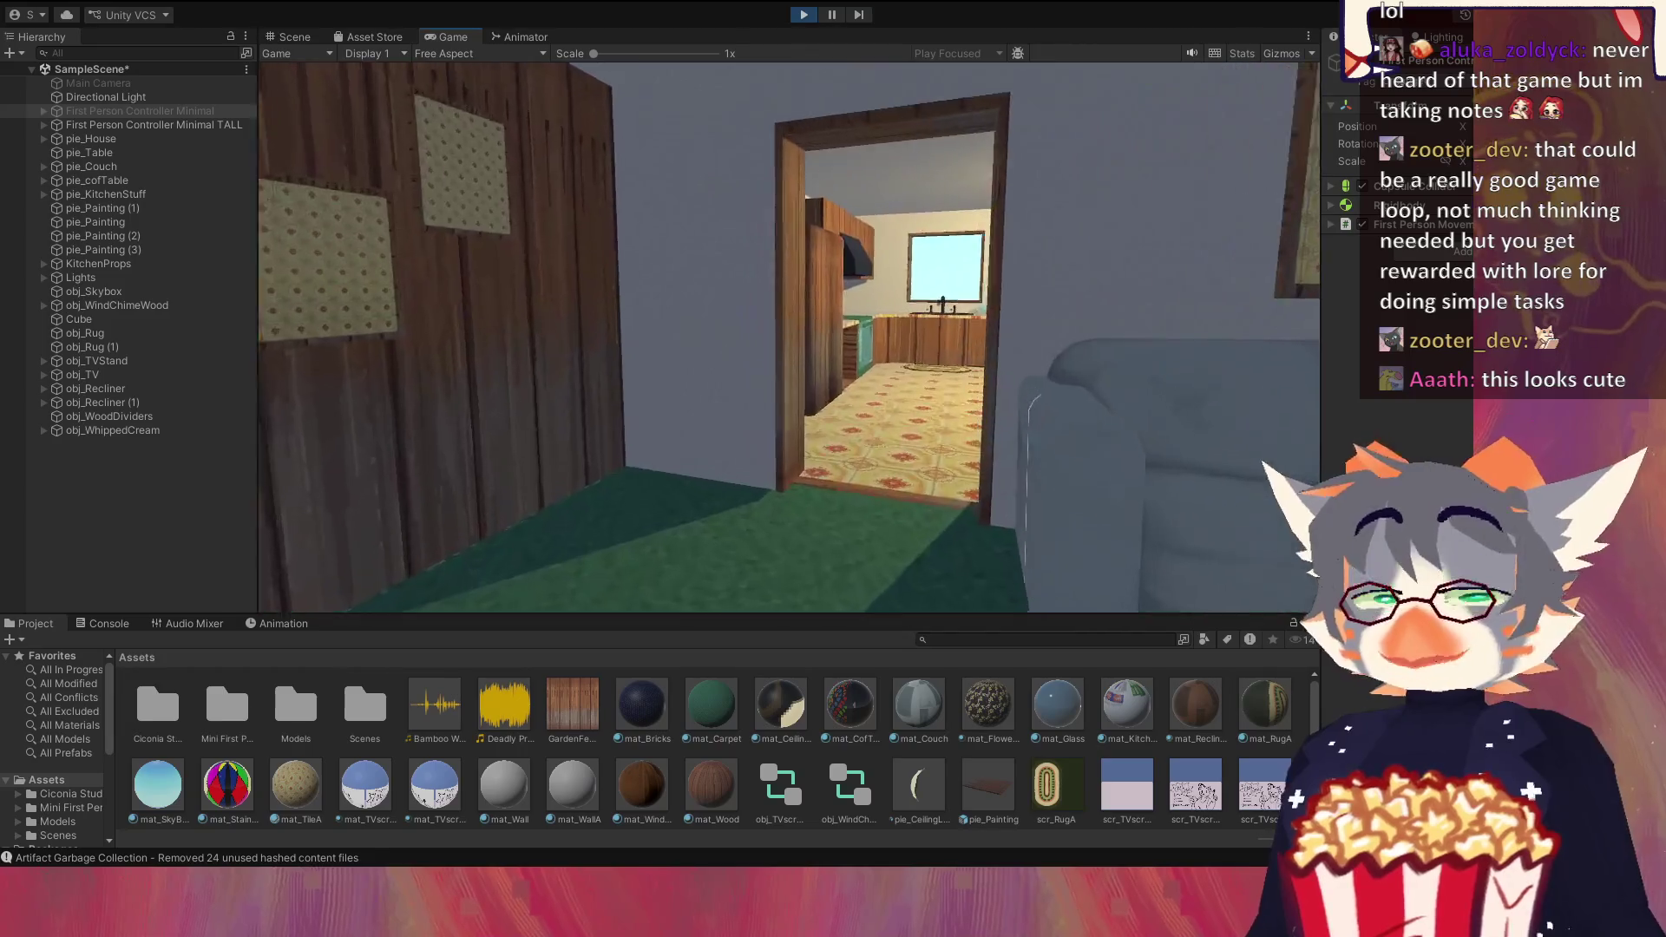
key("s")
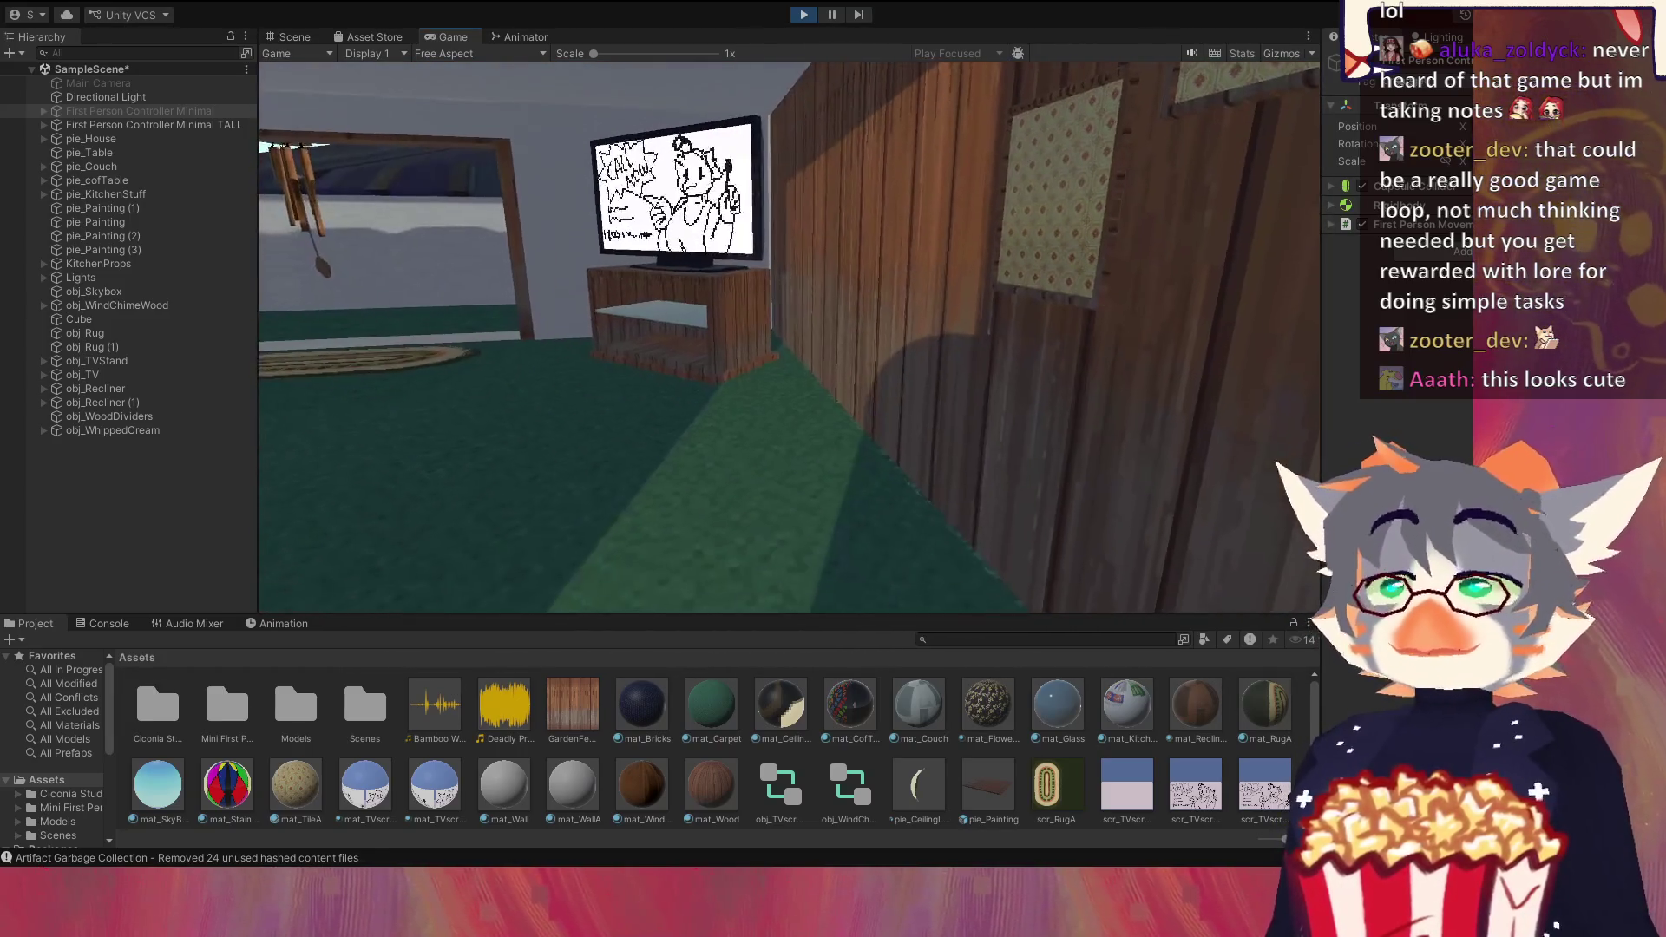
key("w")
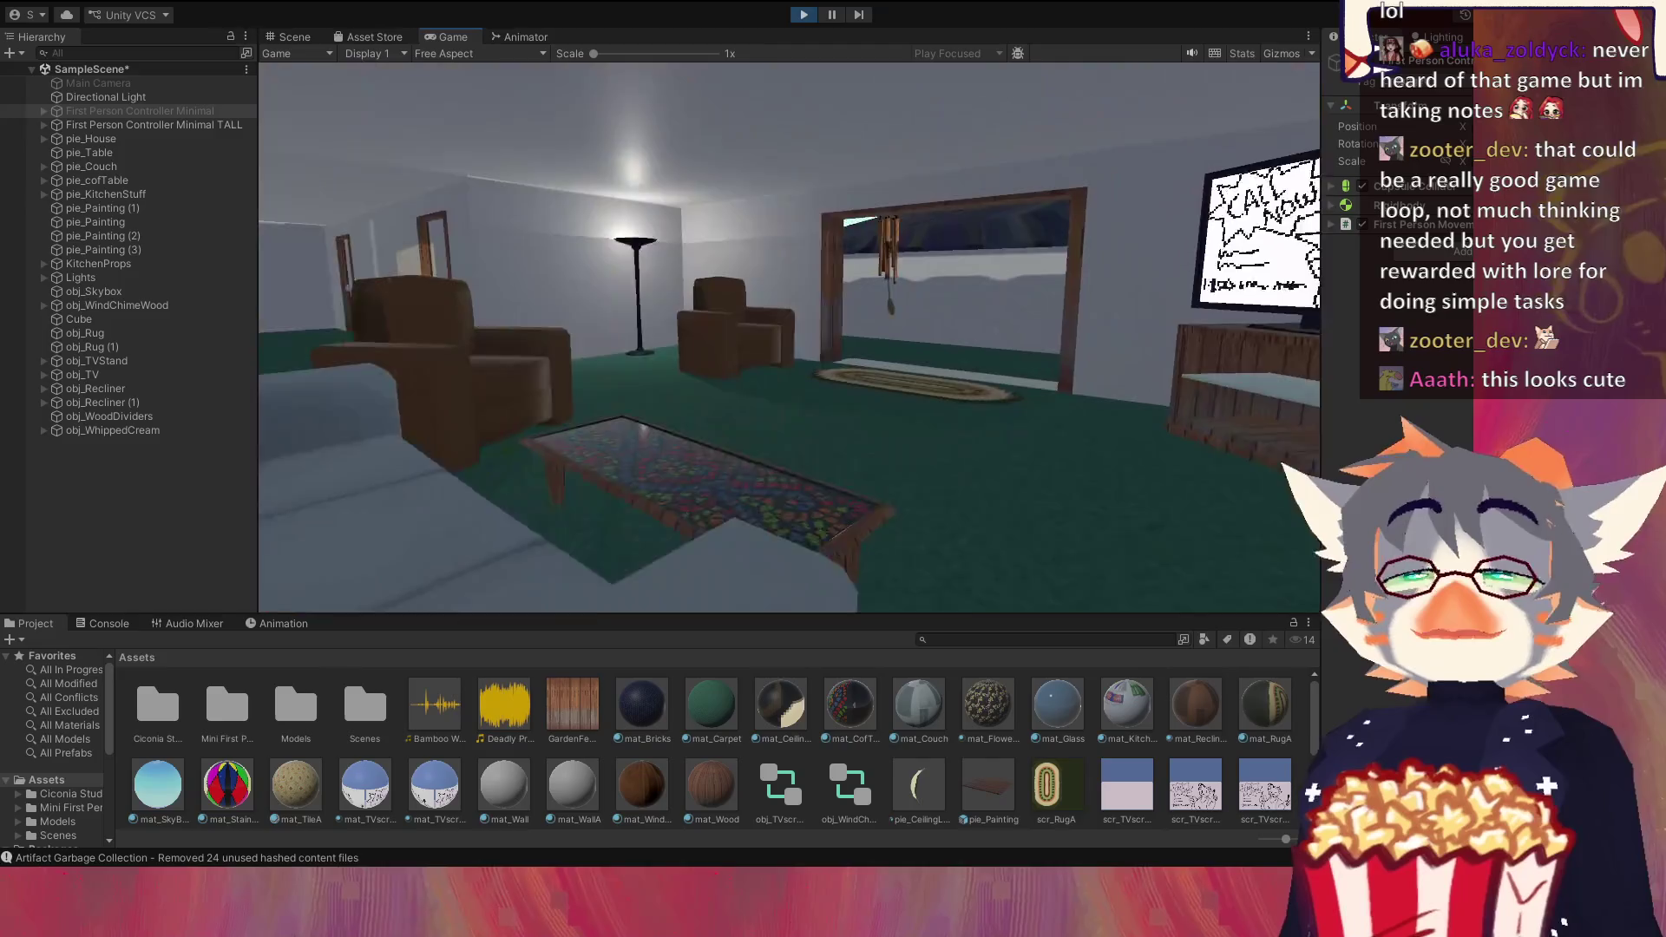
key("s")
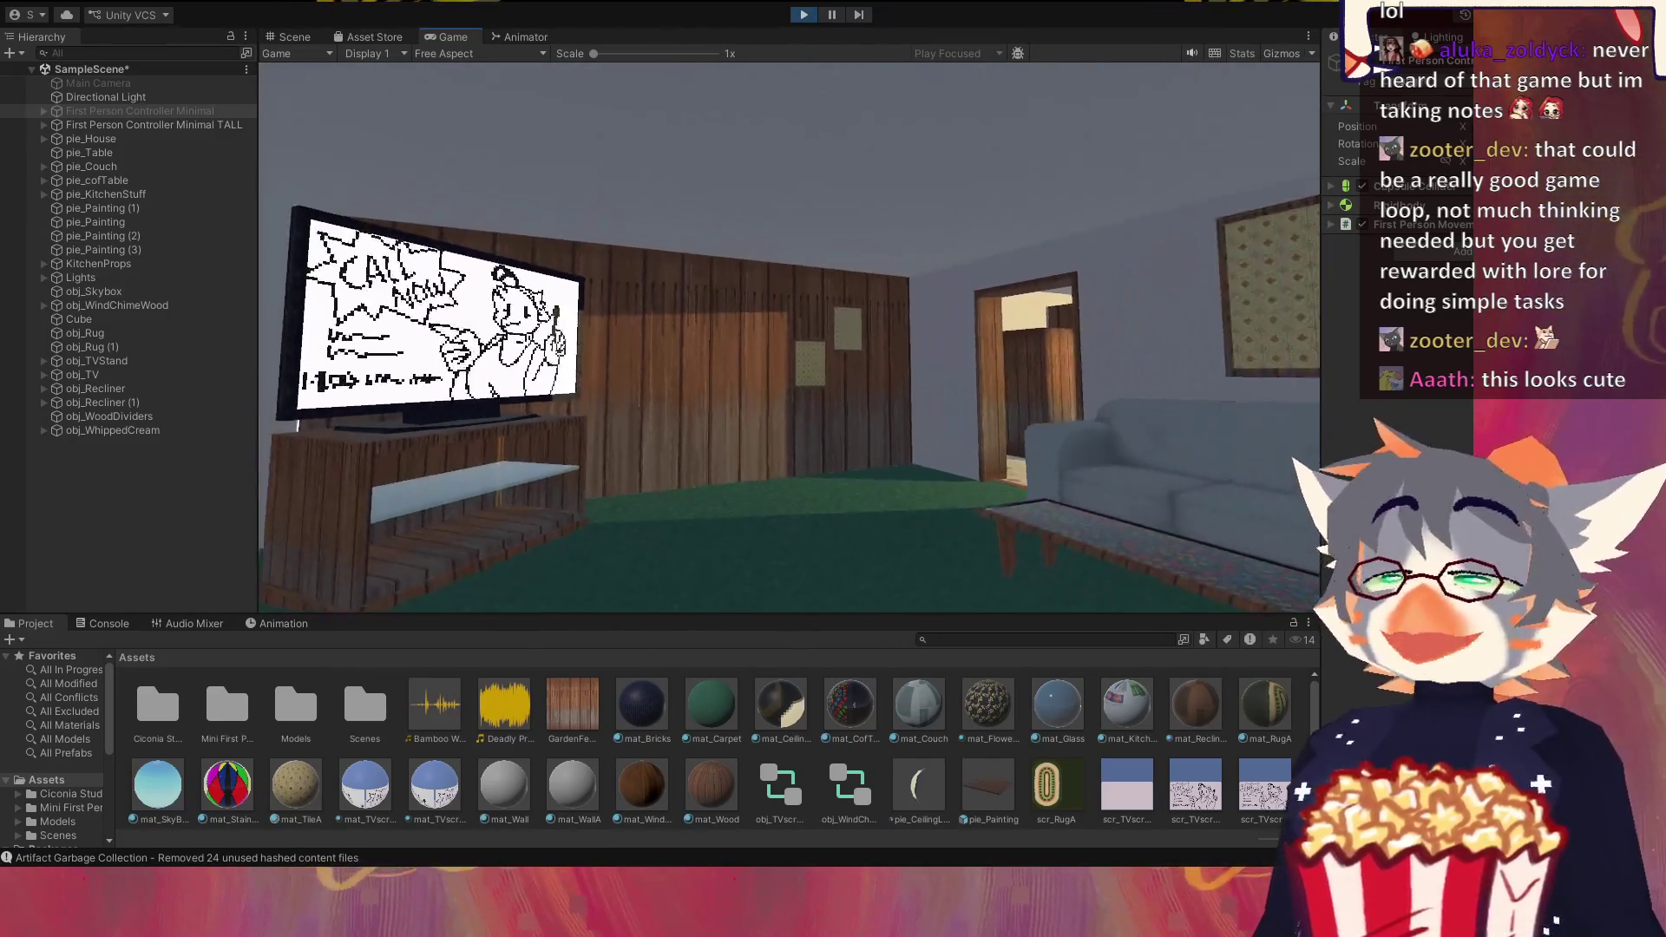
key("w")
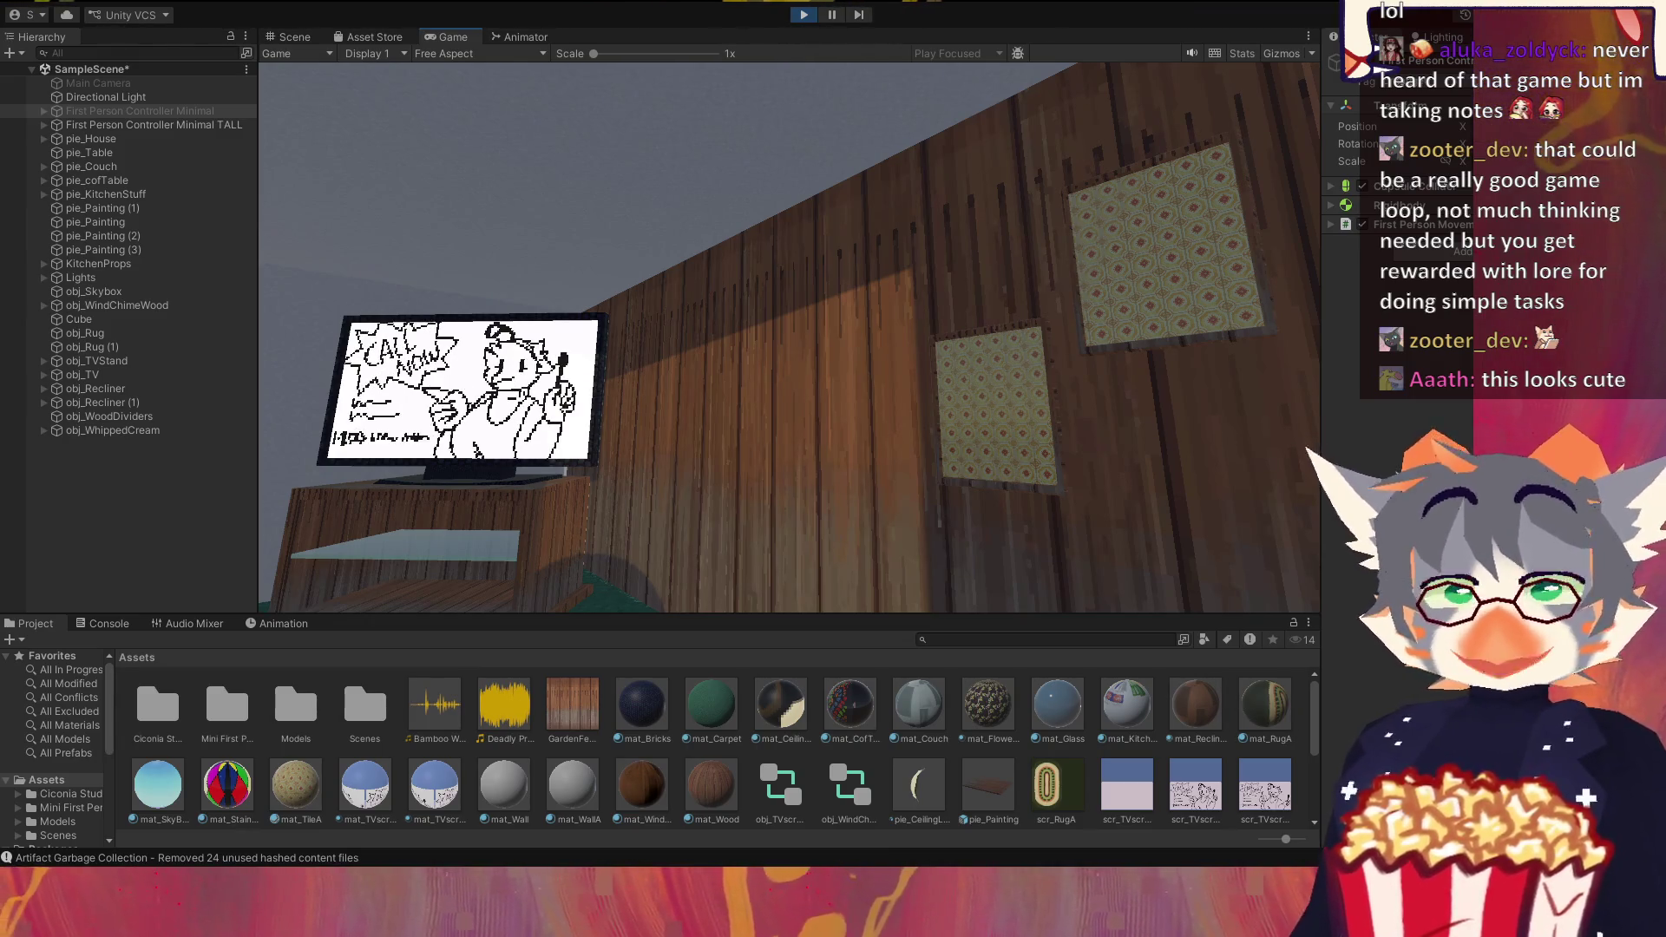
Step: Walk into the tiled kitchen past the counter to inspect the colourful box on the table
key("w")
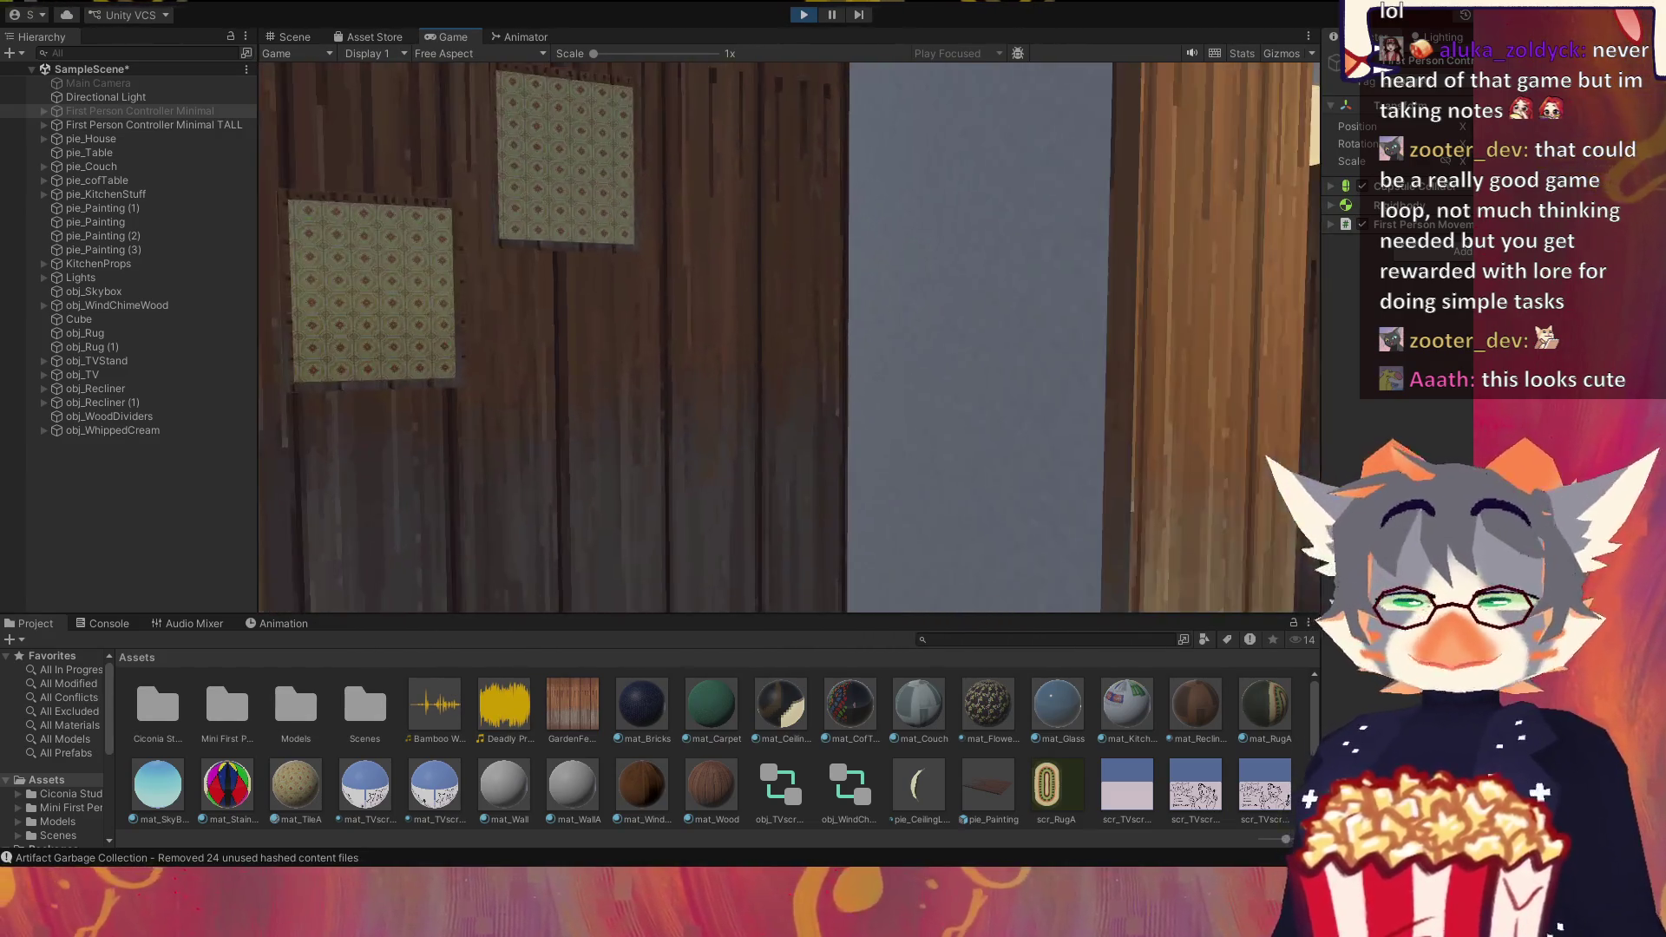
key("w")
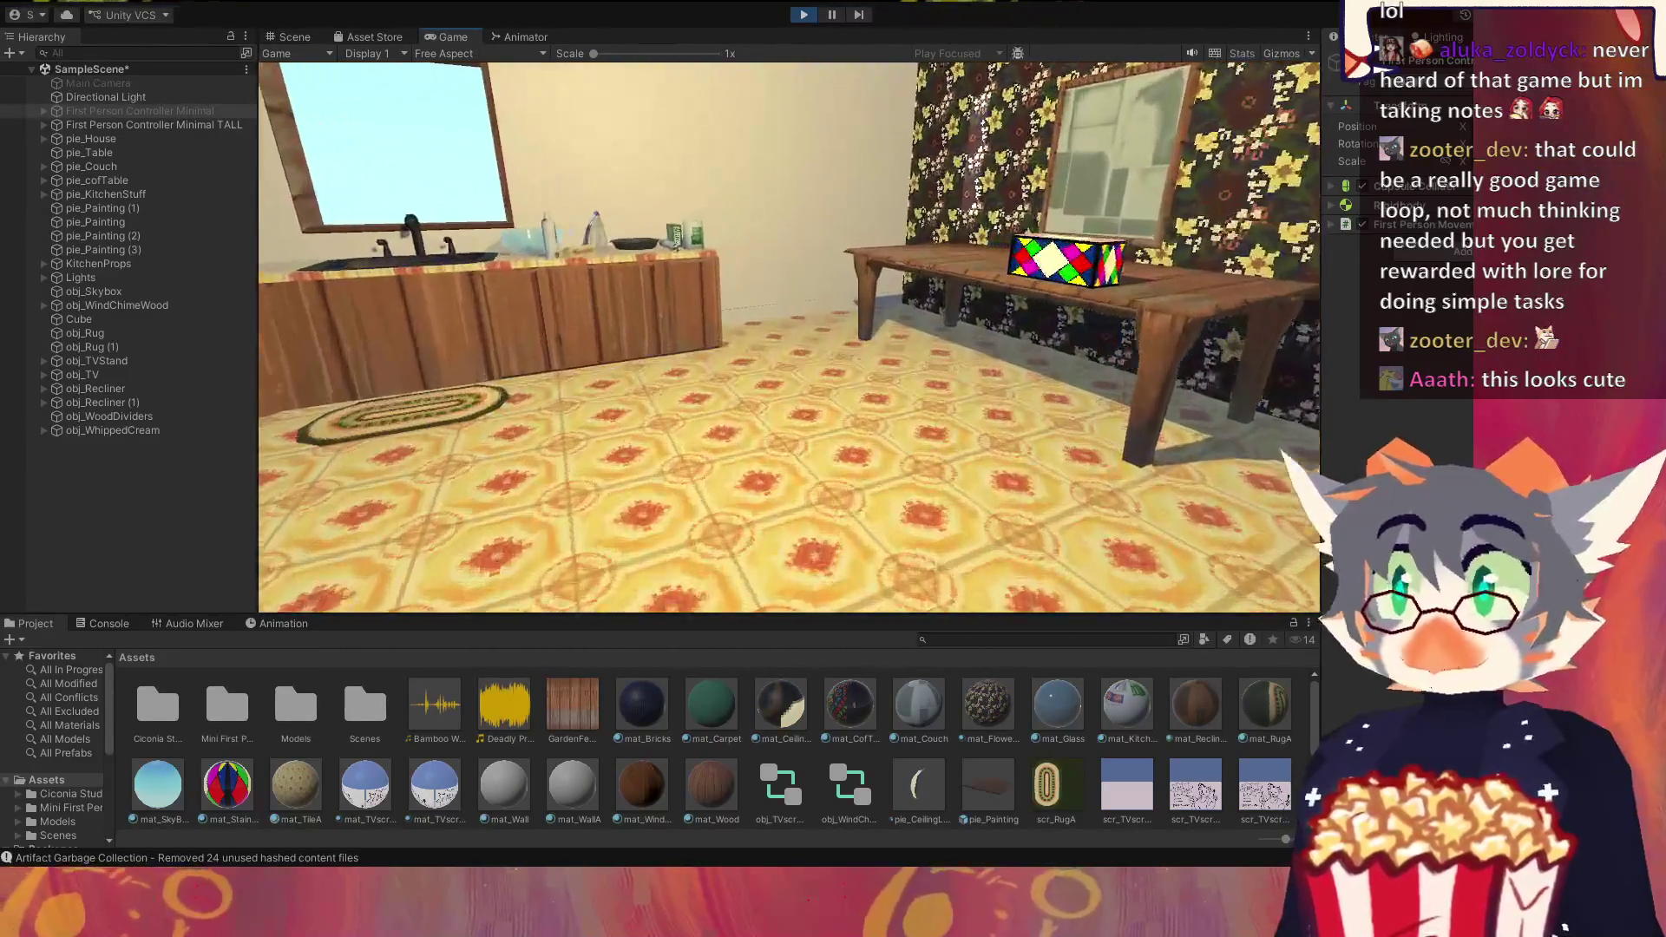
key("w")
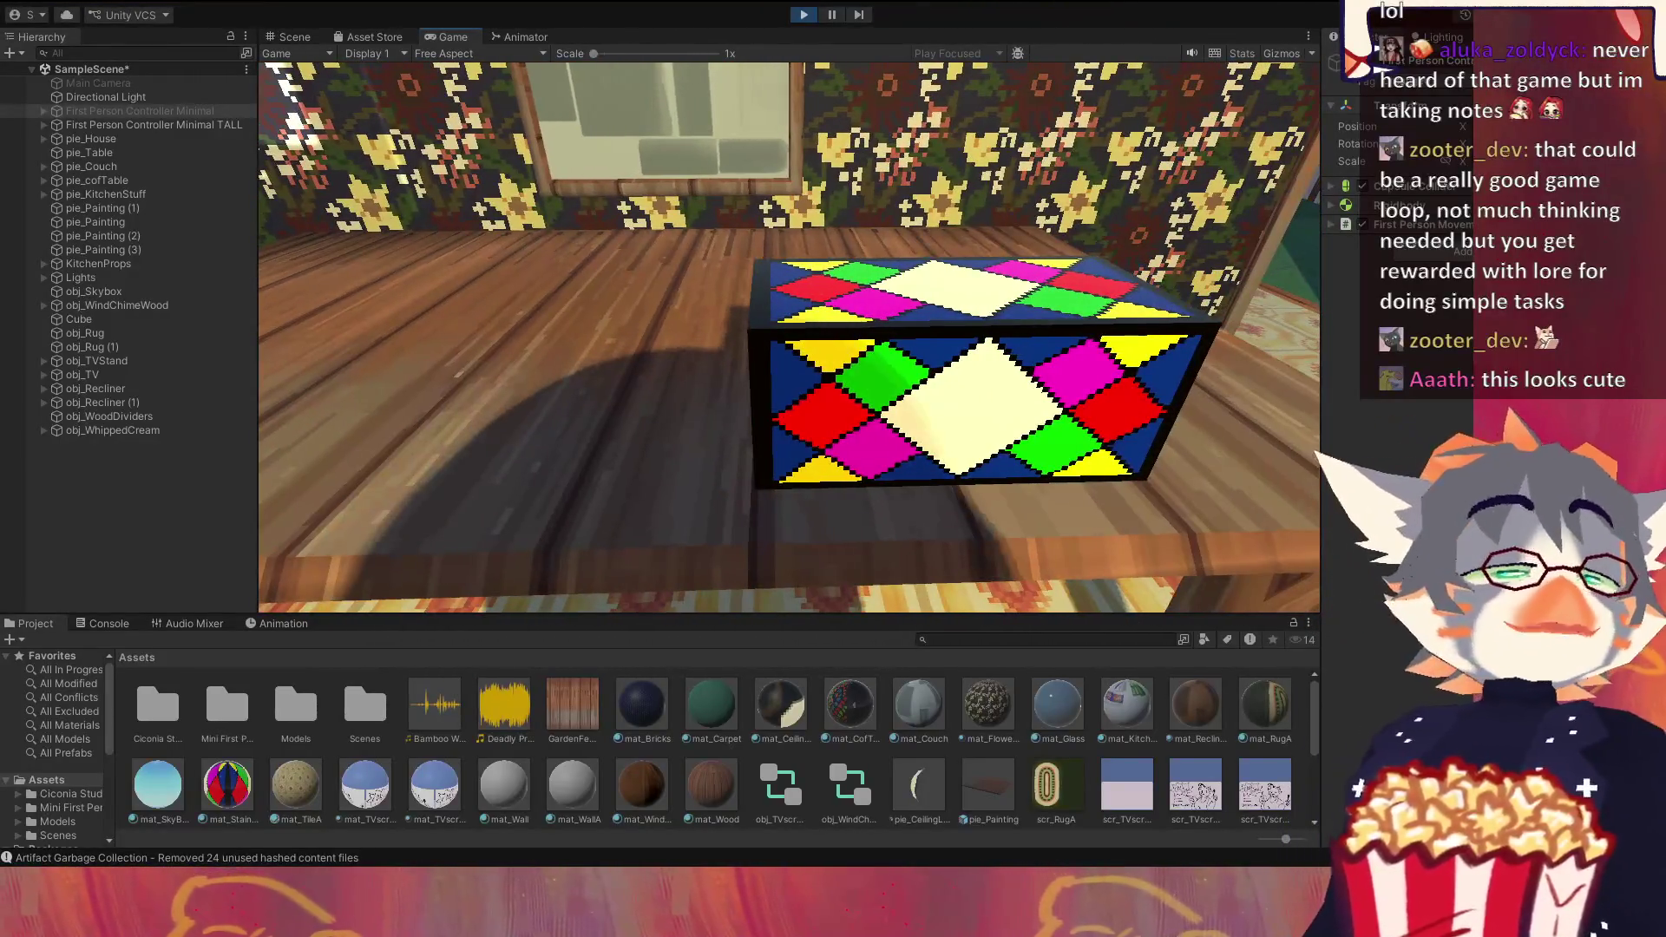
Step: Return from the box to the living room, step out to the backyard and back, then pass the stained-glass door
key("w")
key("w")
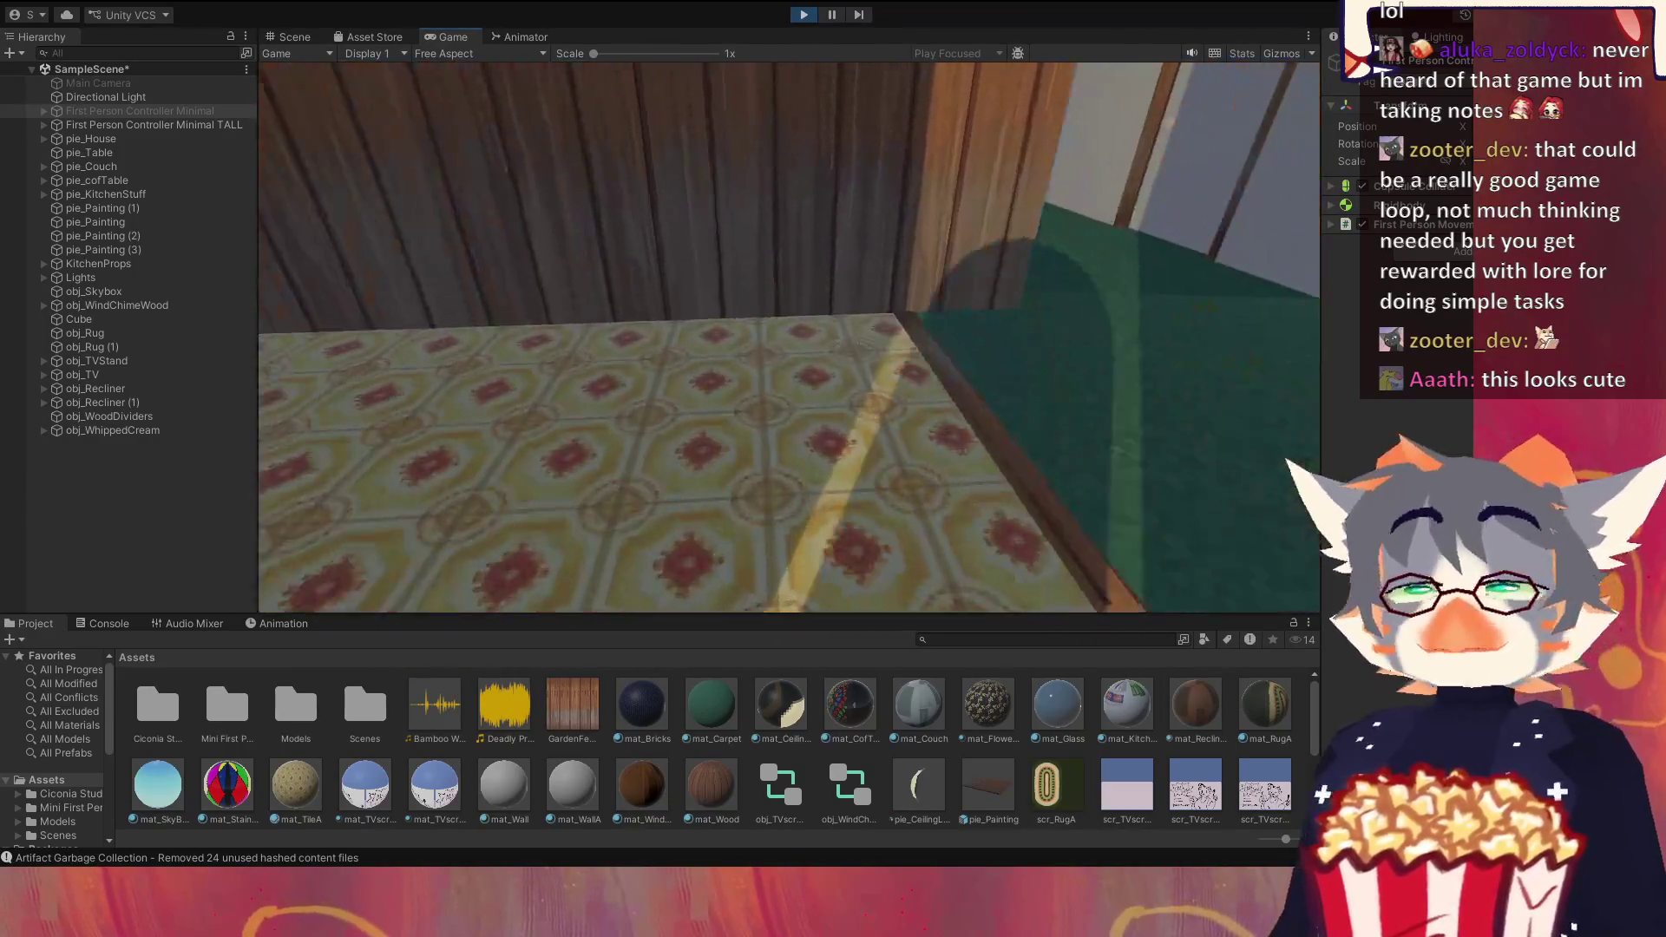
key("w")
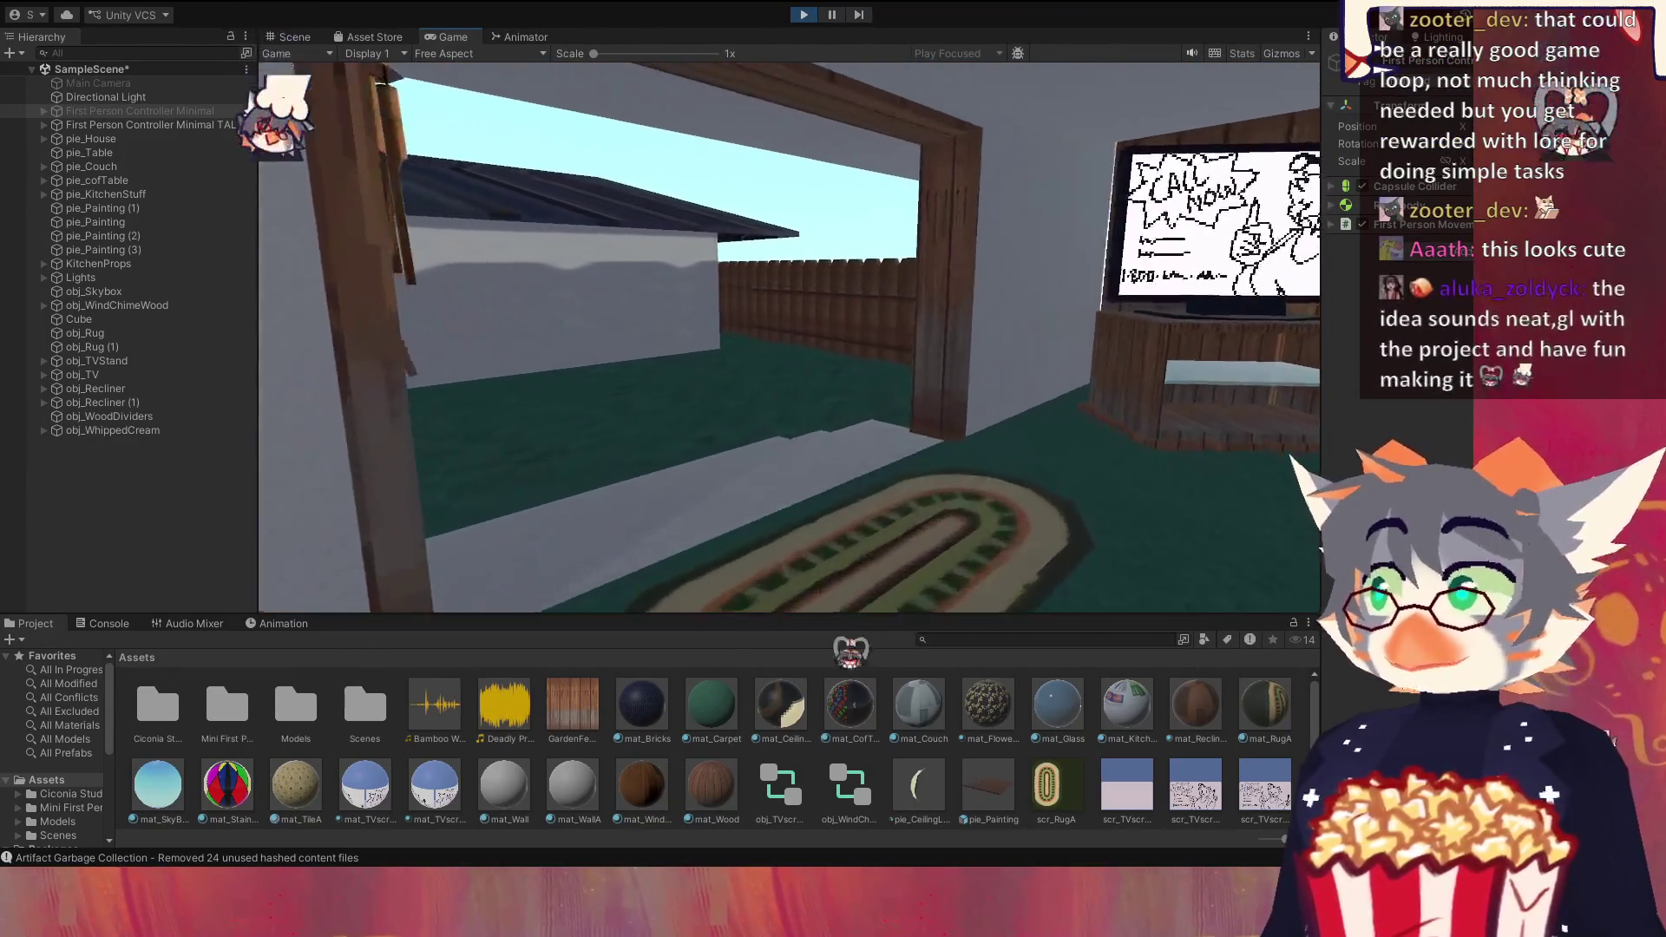
key("w")
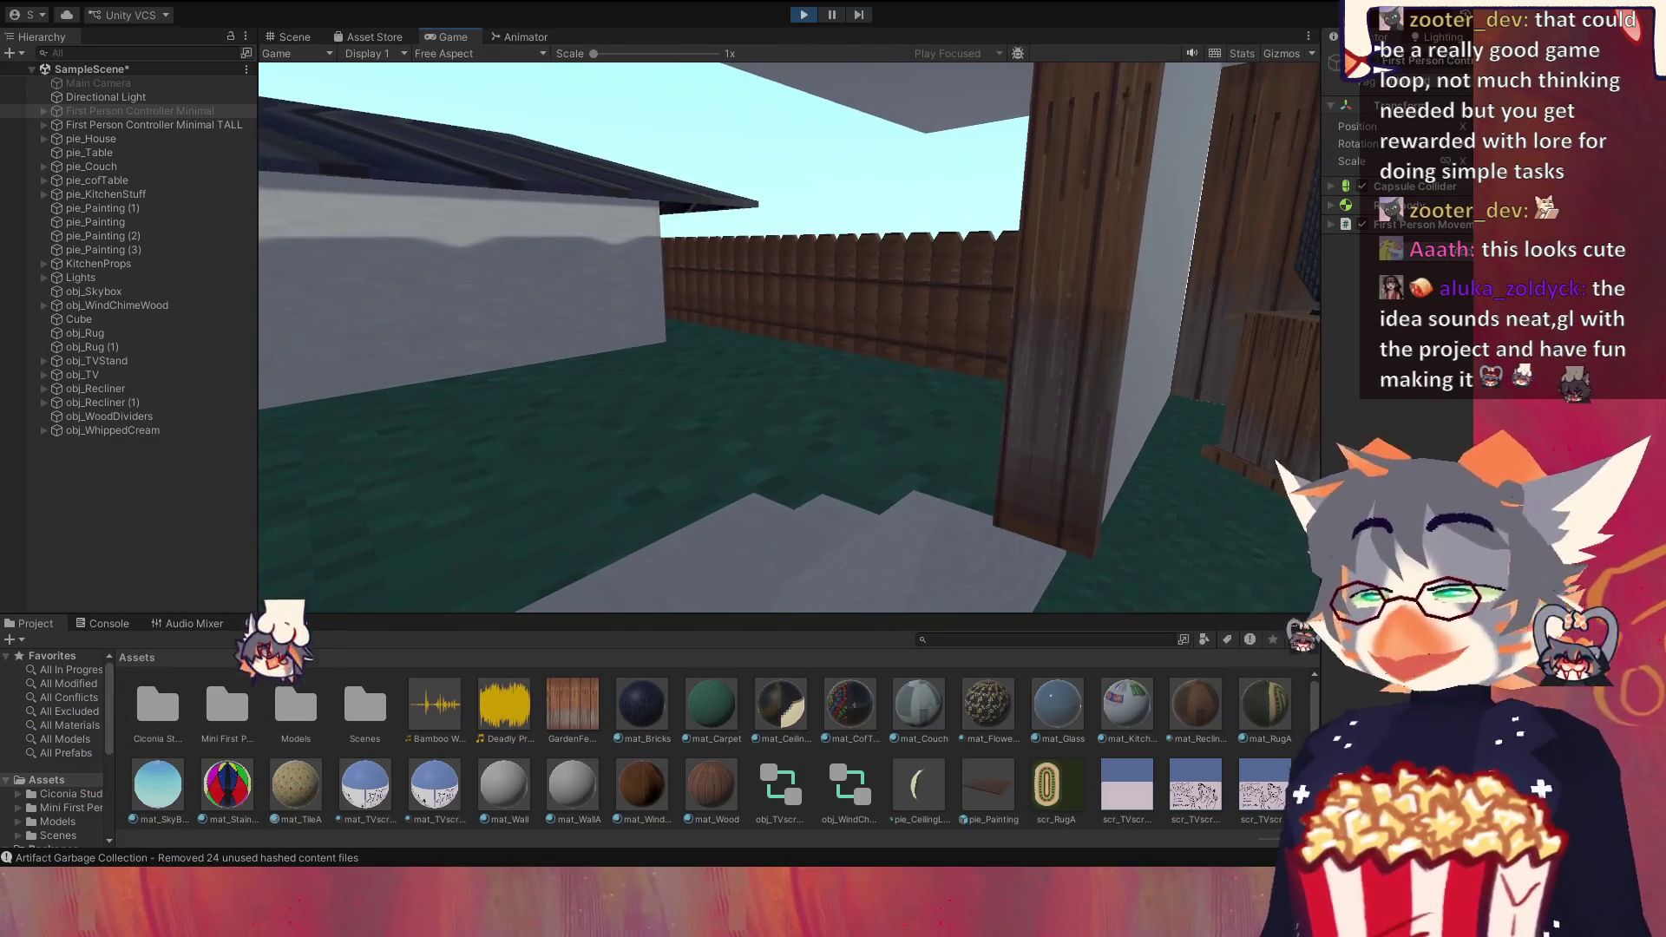
key("w")
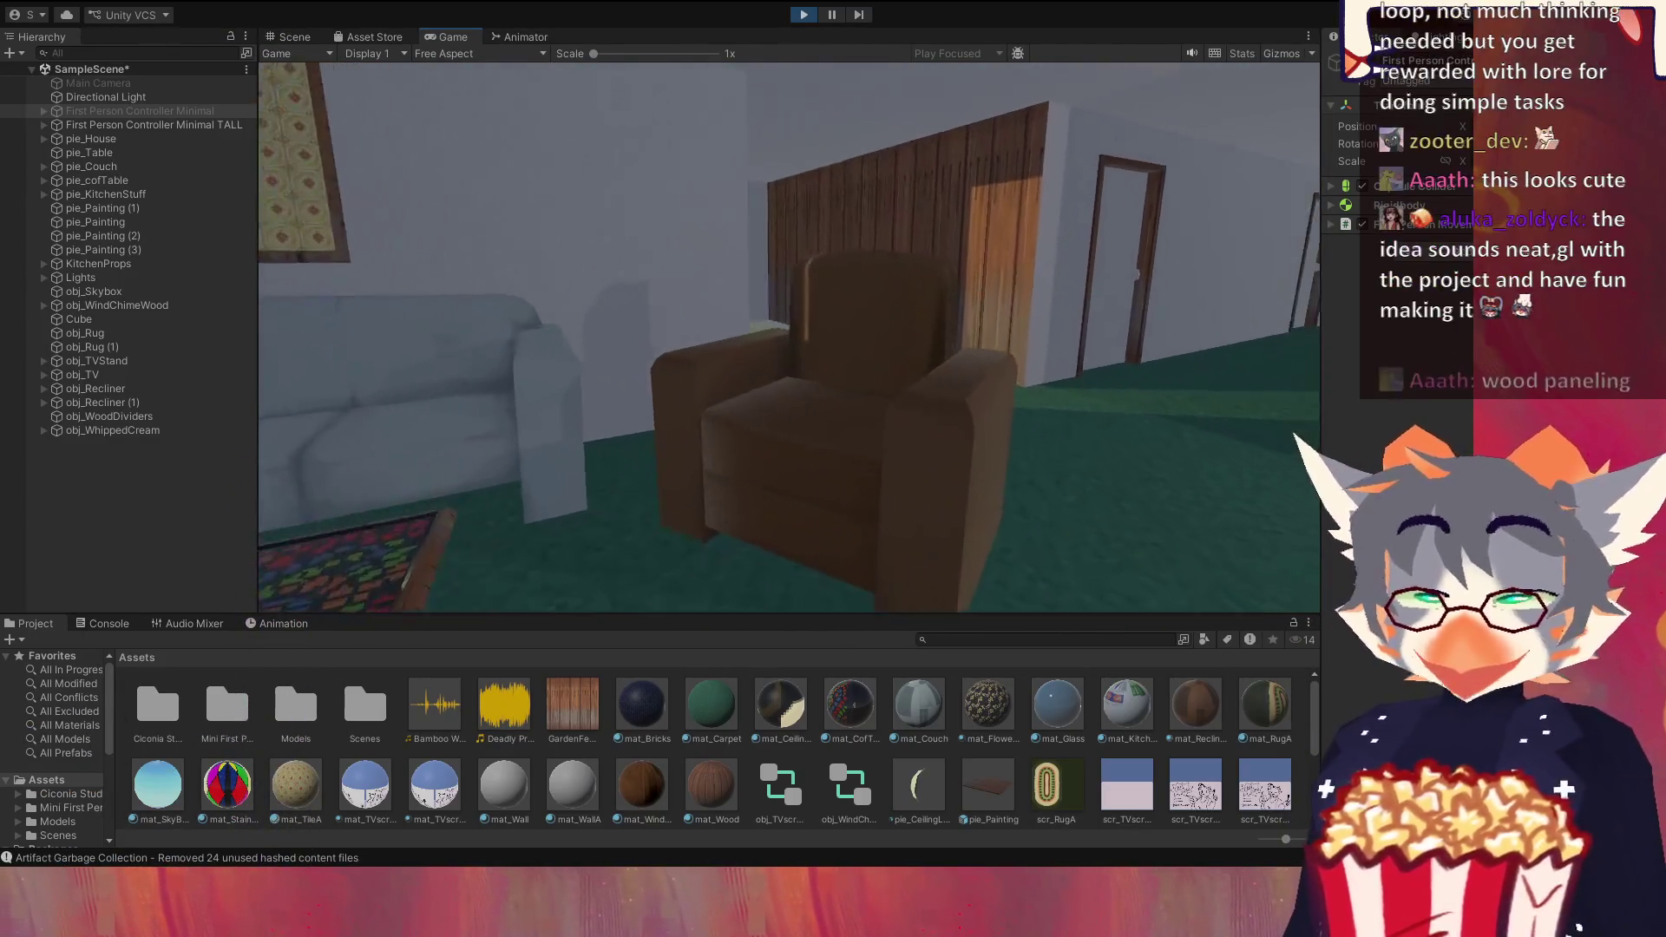
key("w")
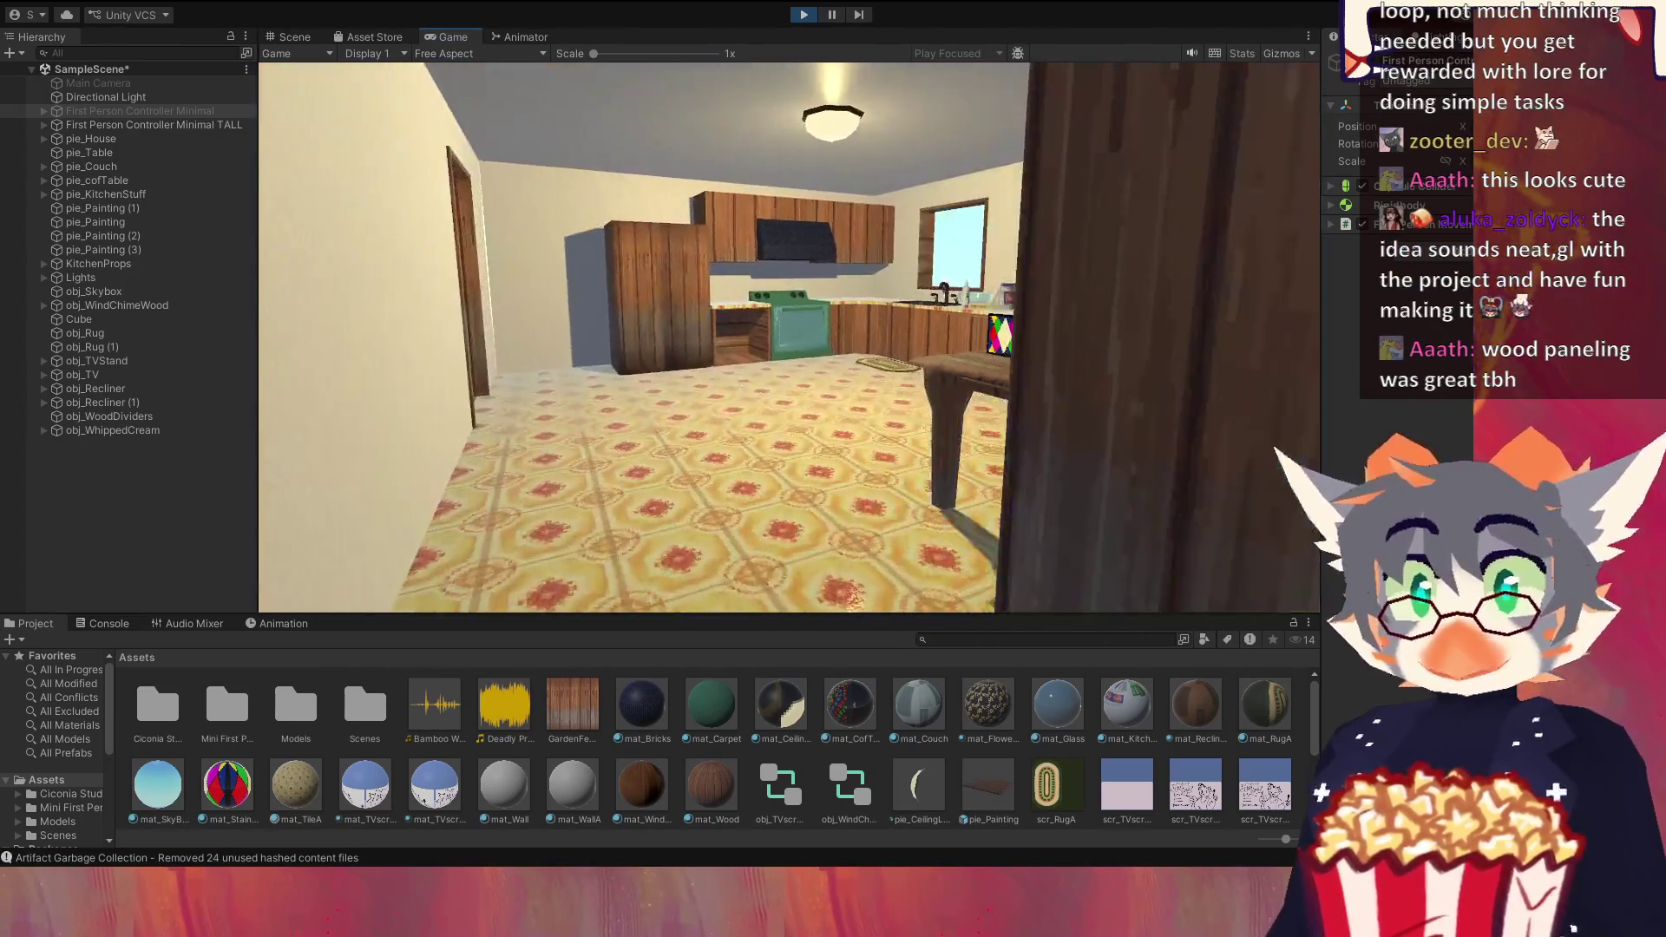
key("w")
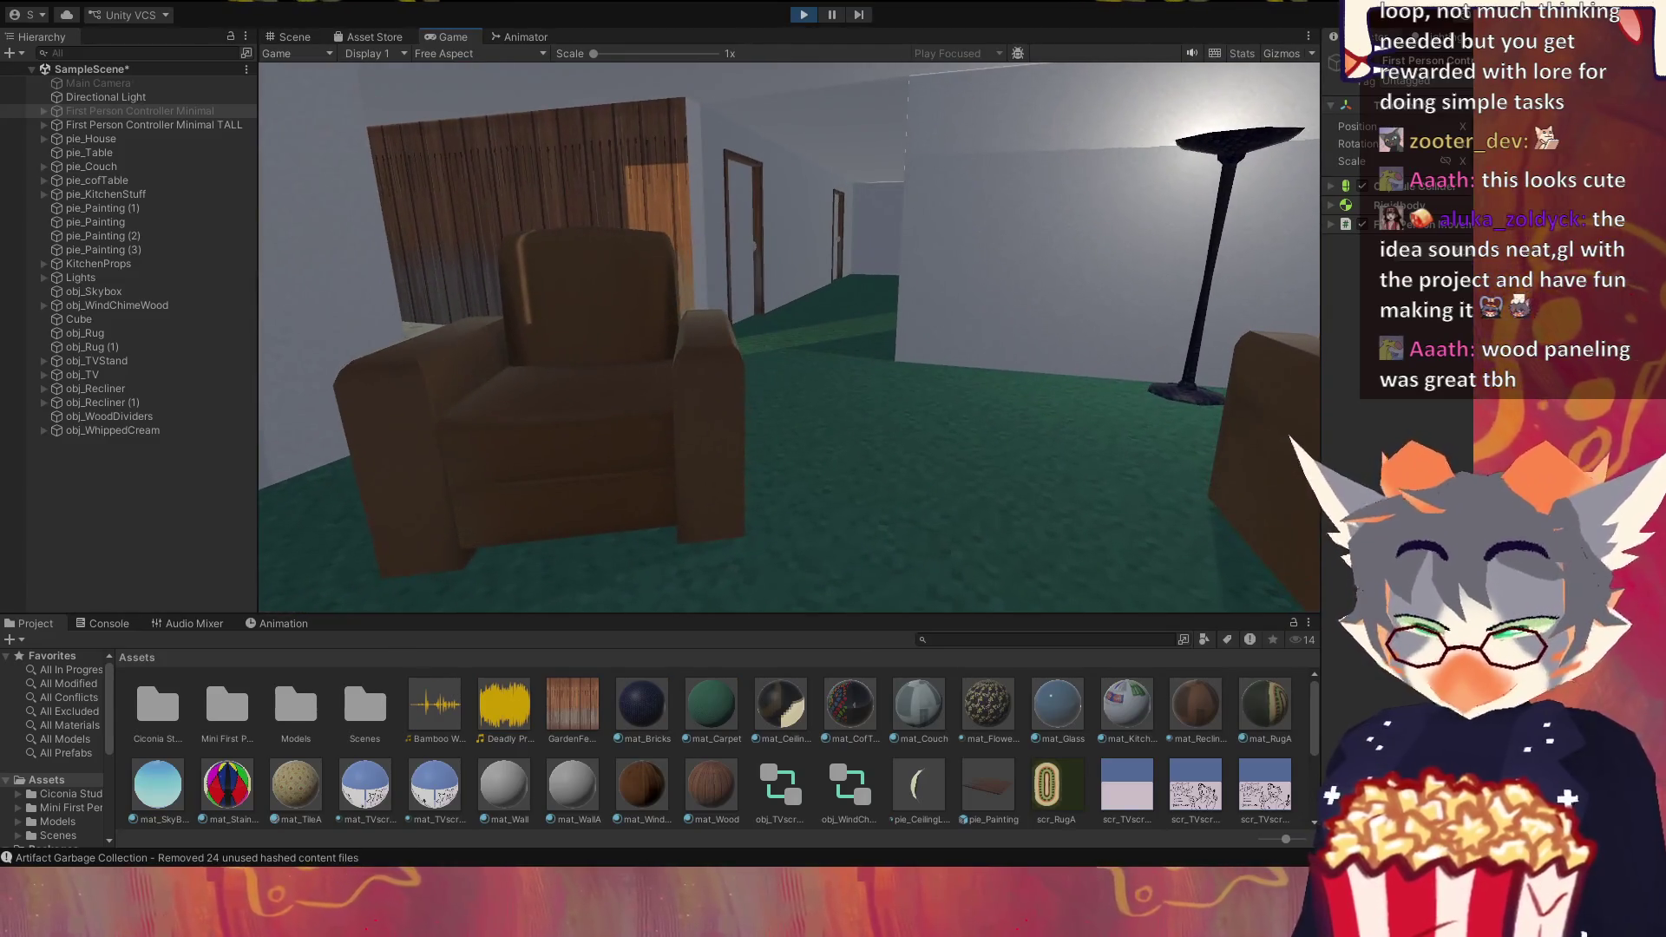
Step: Walk past the recliner down the hallway to its end wall and back into the living room
key("w")
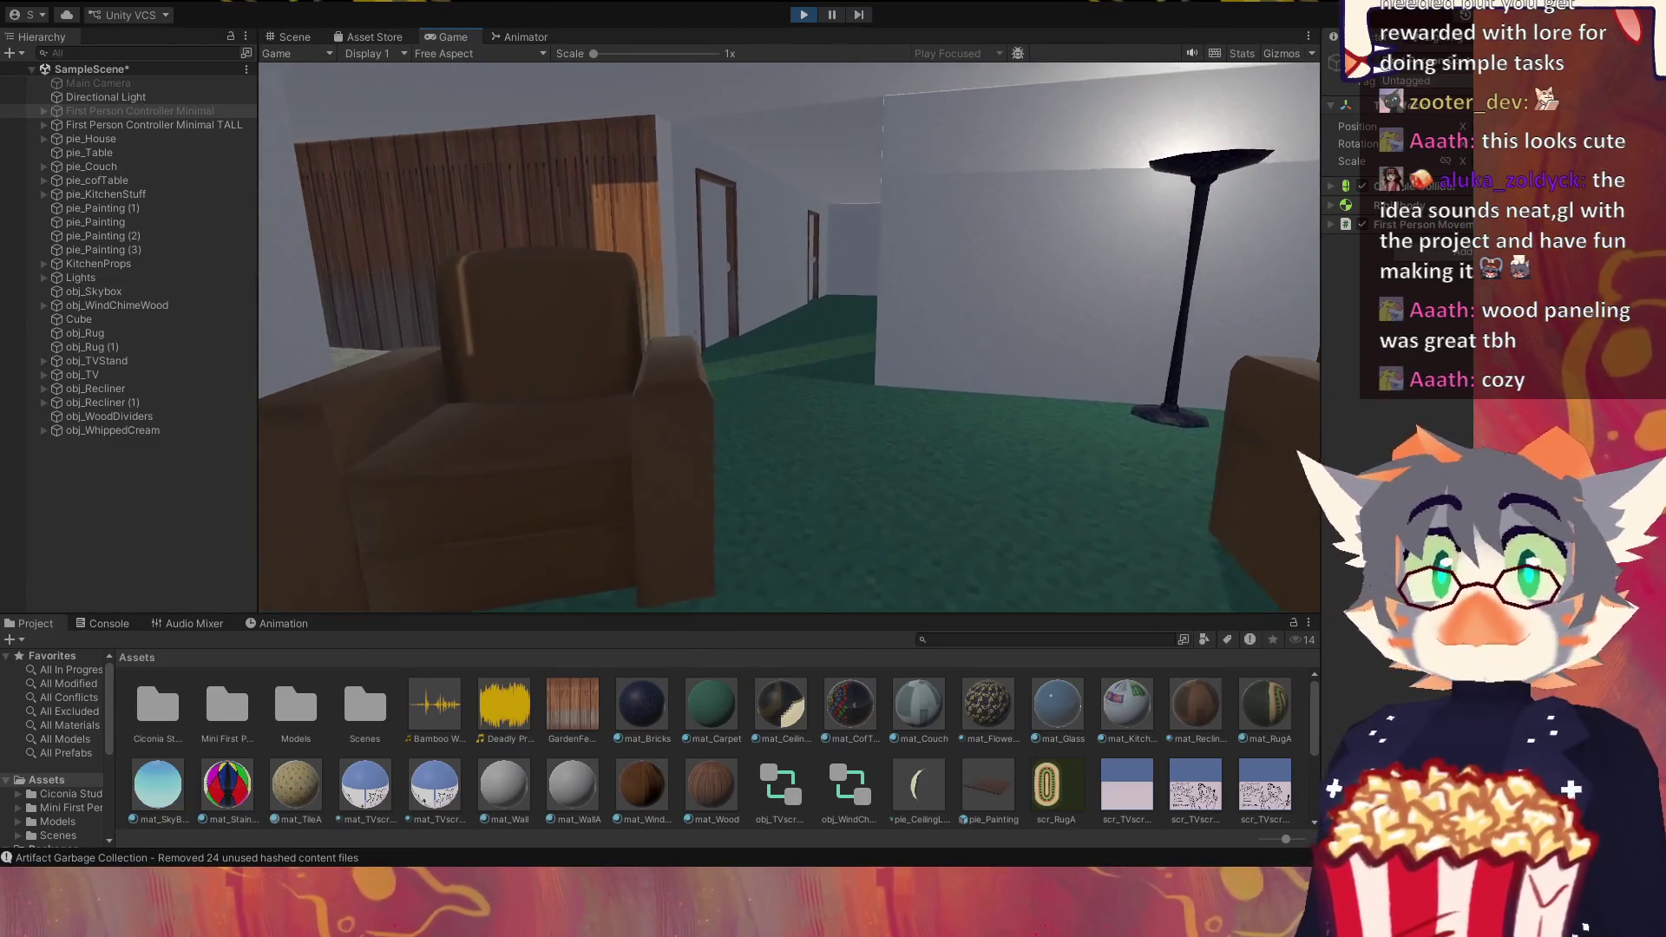
key("w")
key("w")
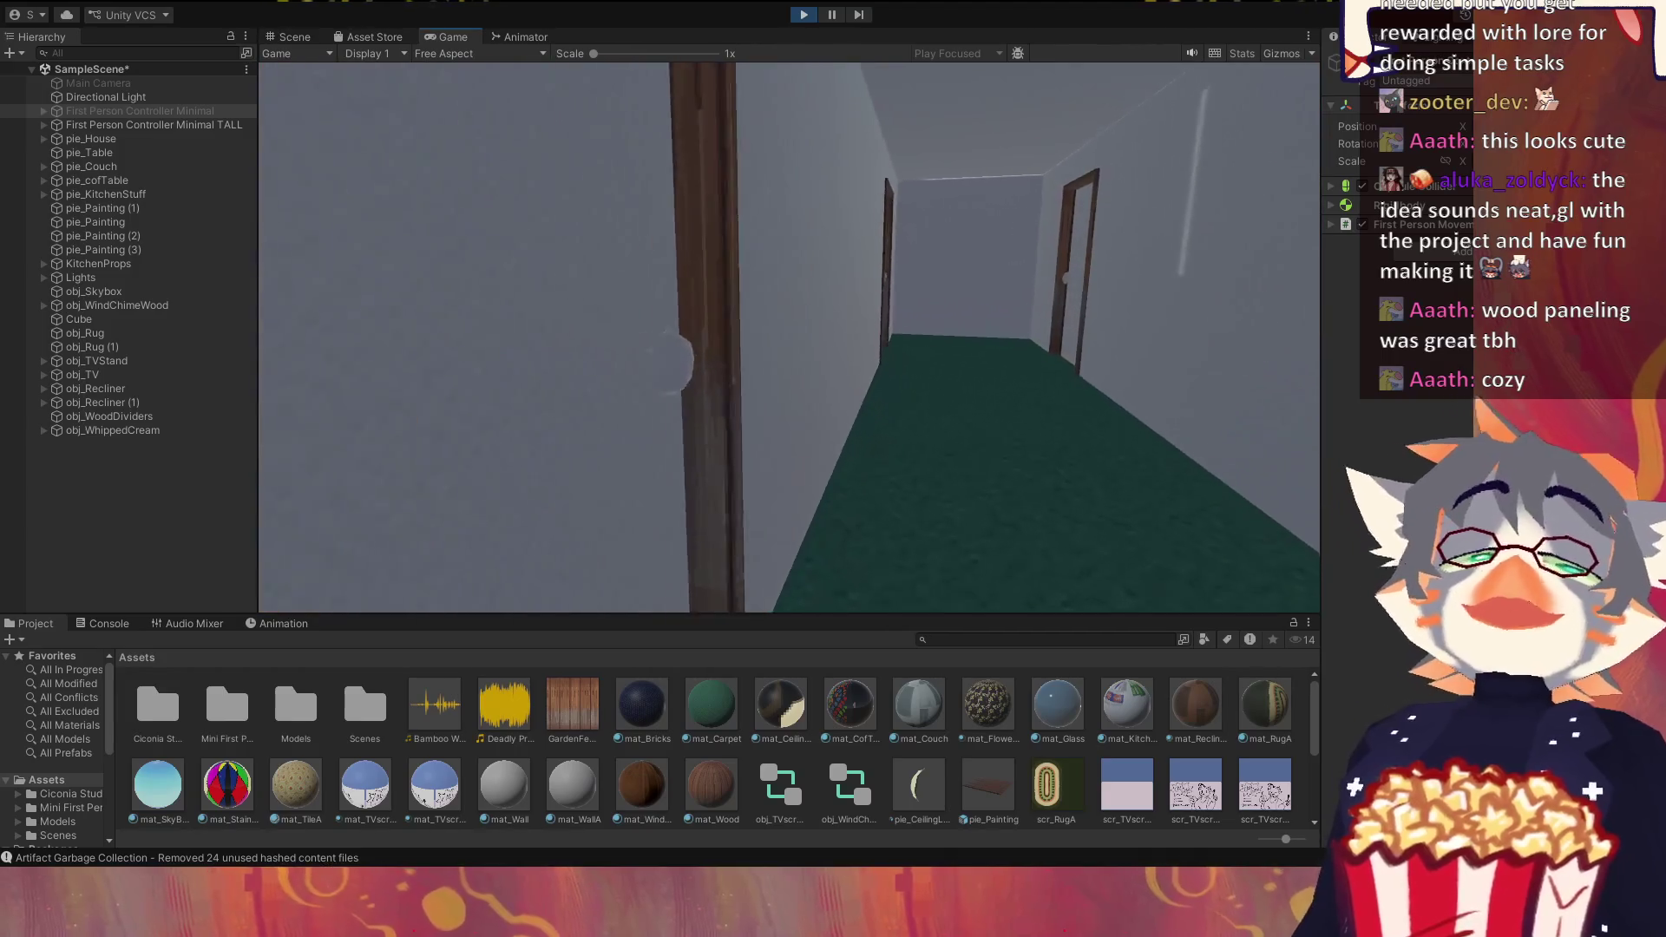
key("w")
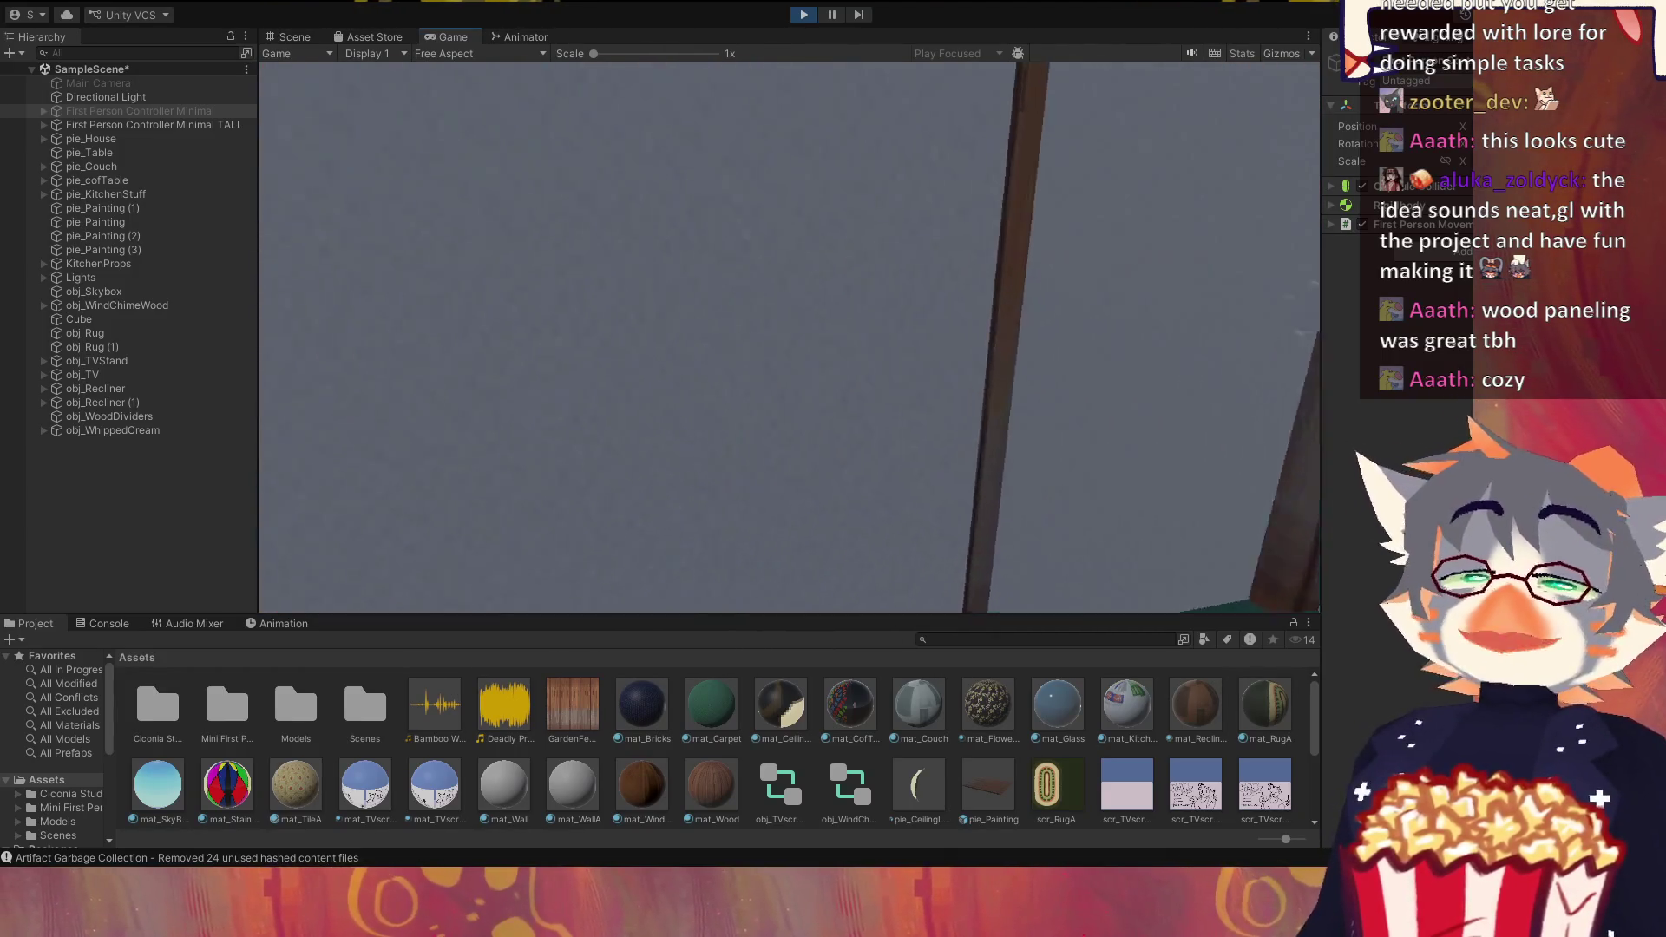
key("w")
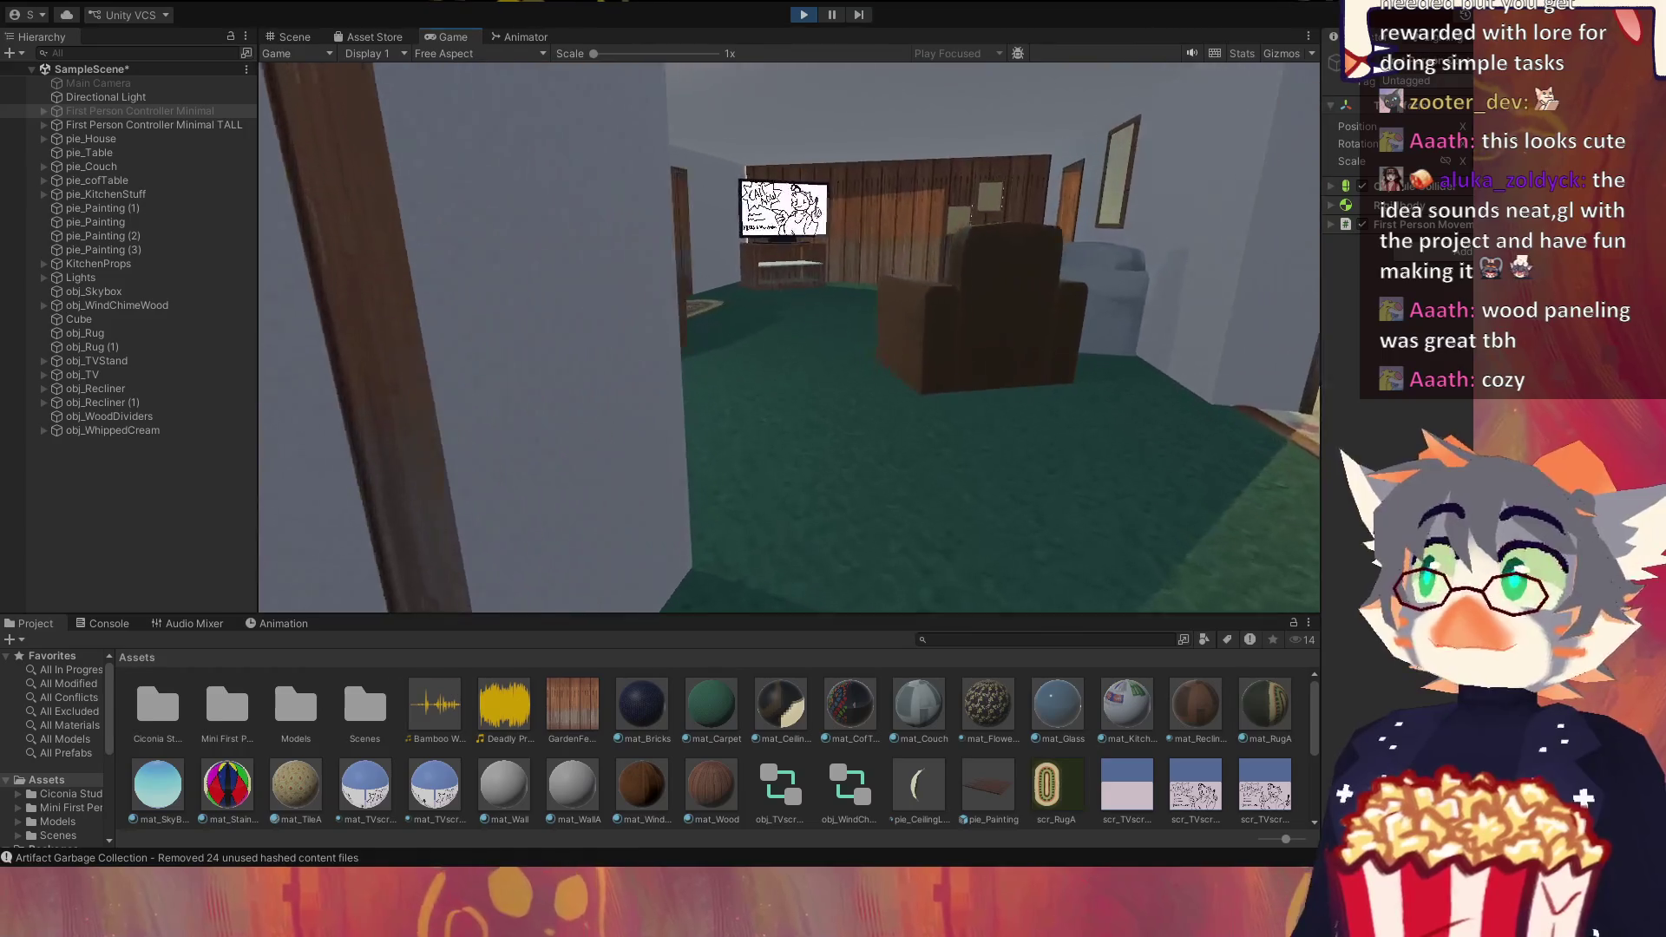
Step: Look between the wood-panelled wall corner and the TV, stepping closer to the wall
key("w")
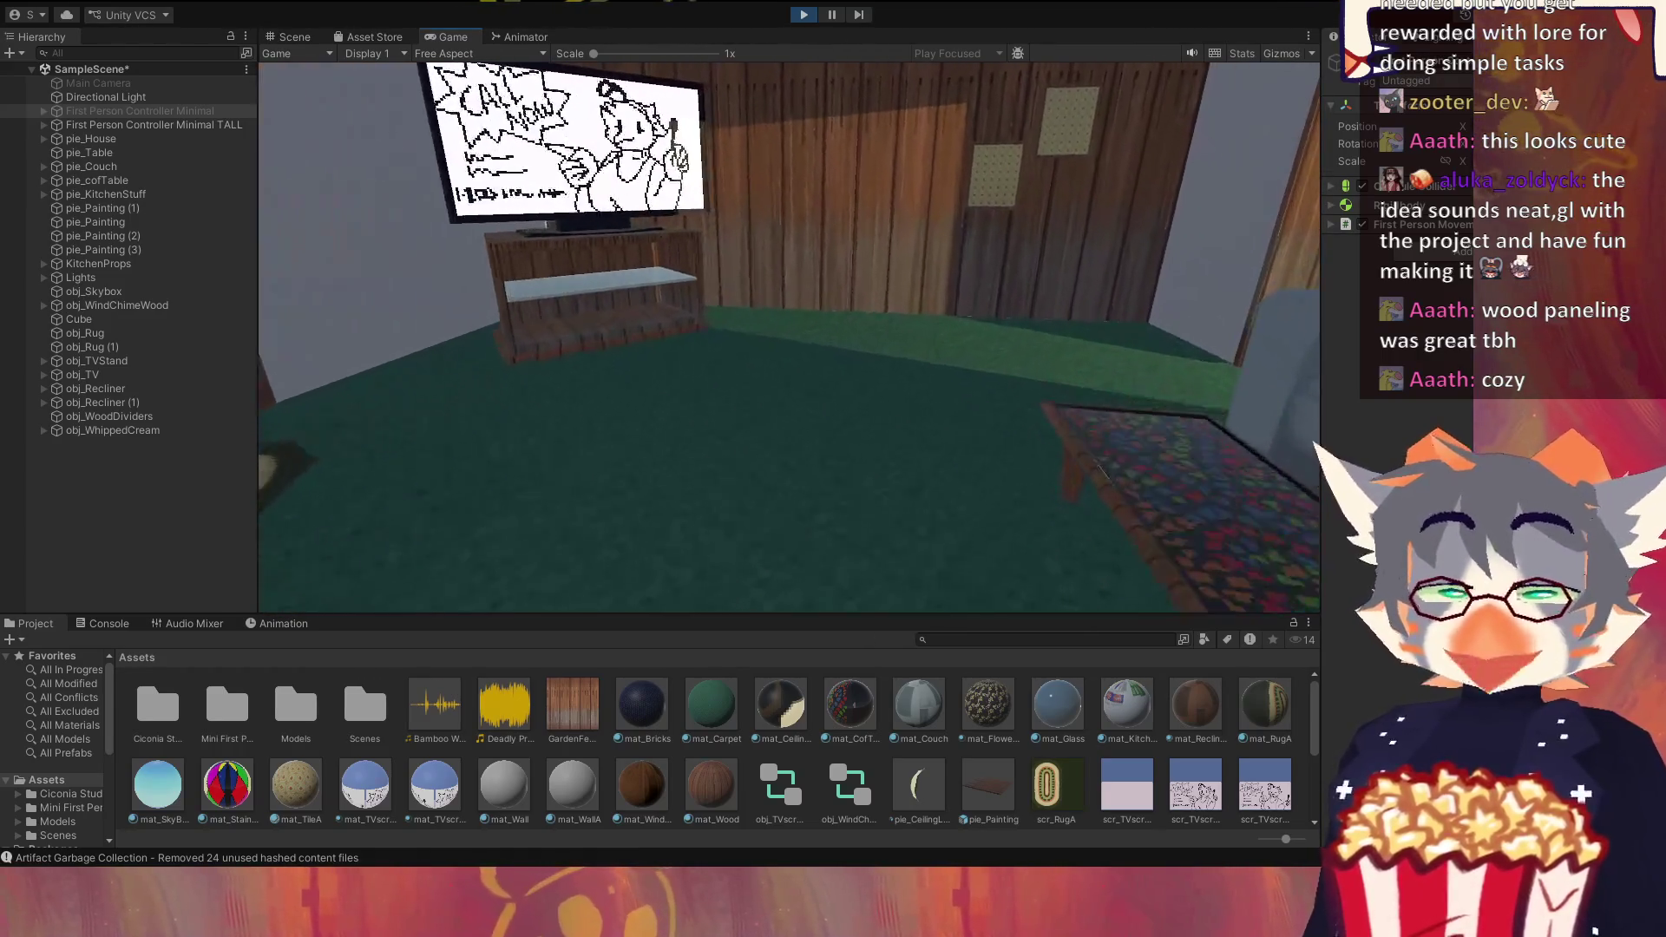
key("w")
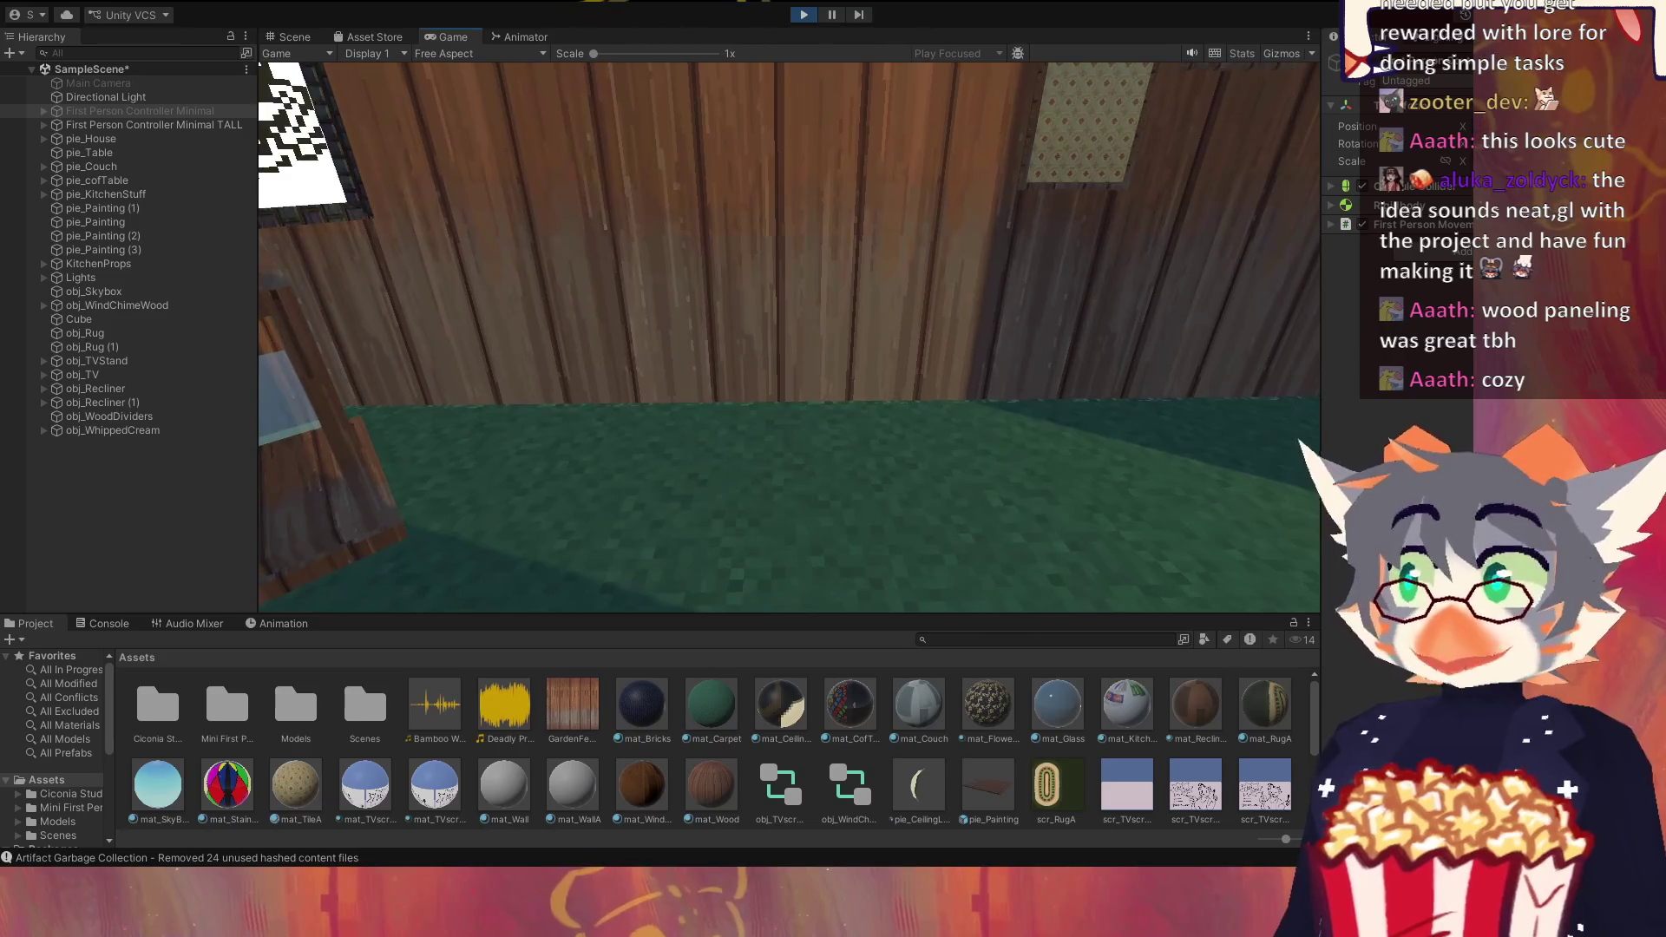
key("w")
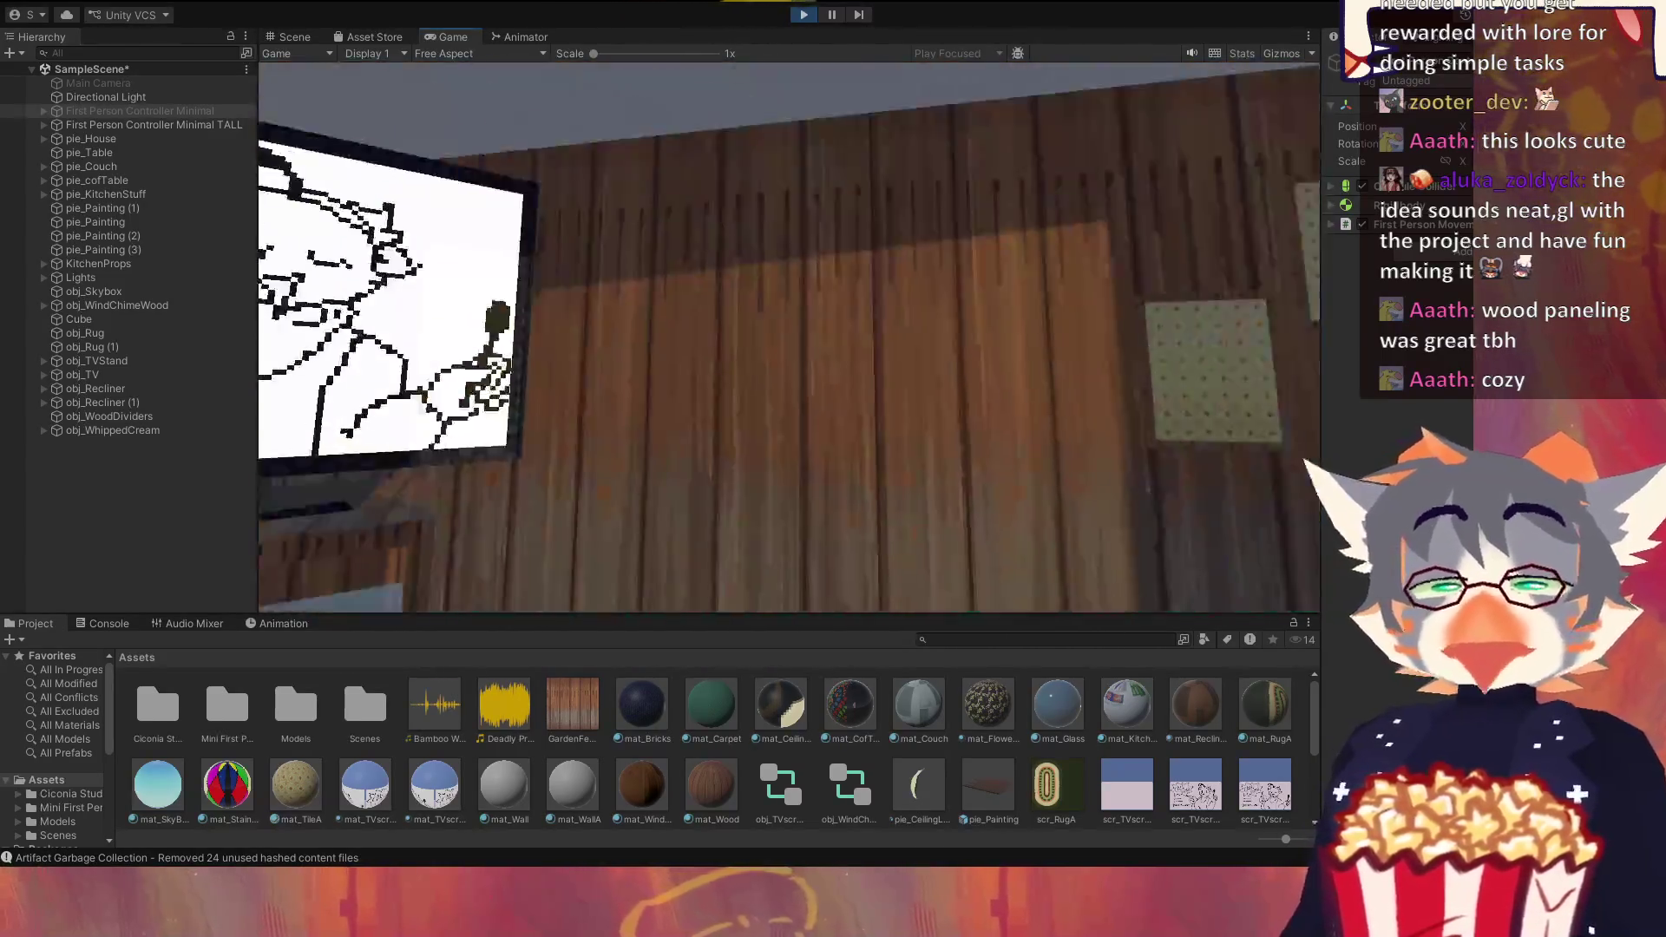
key("w")
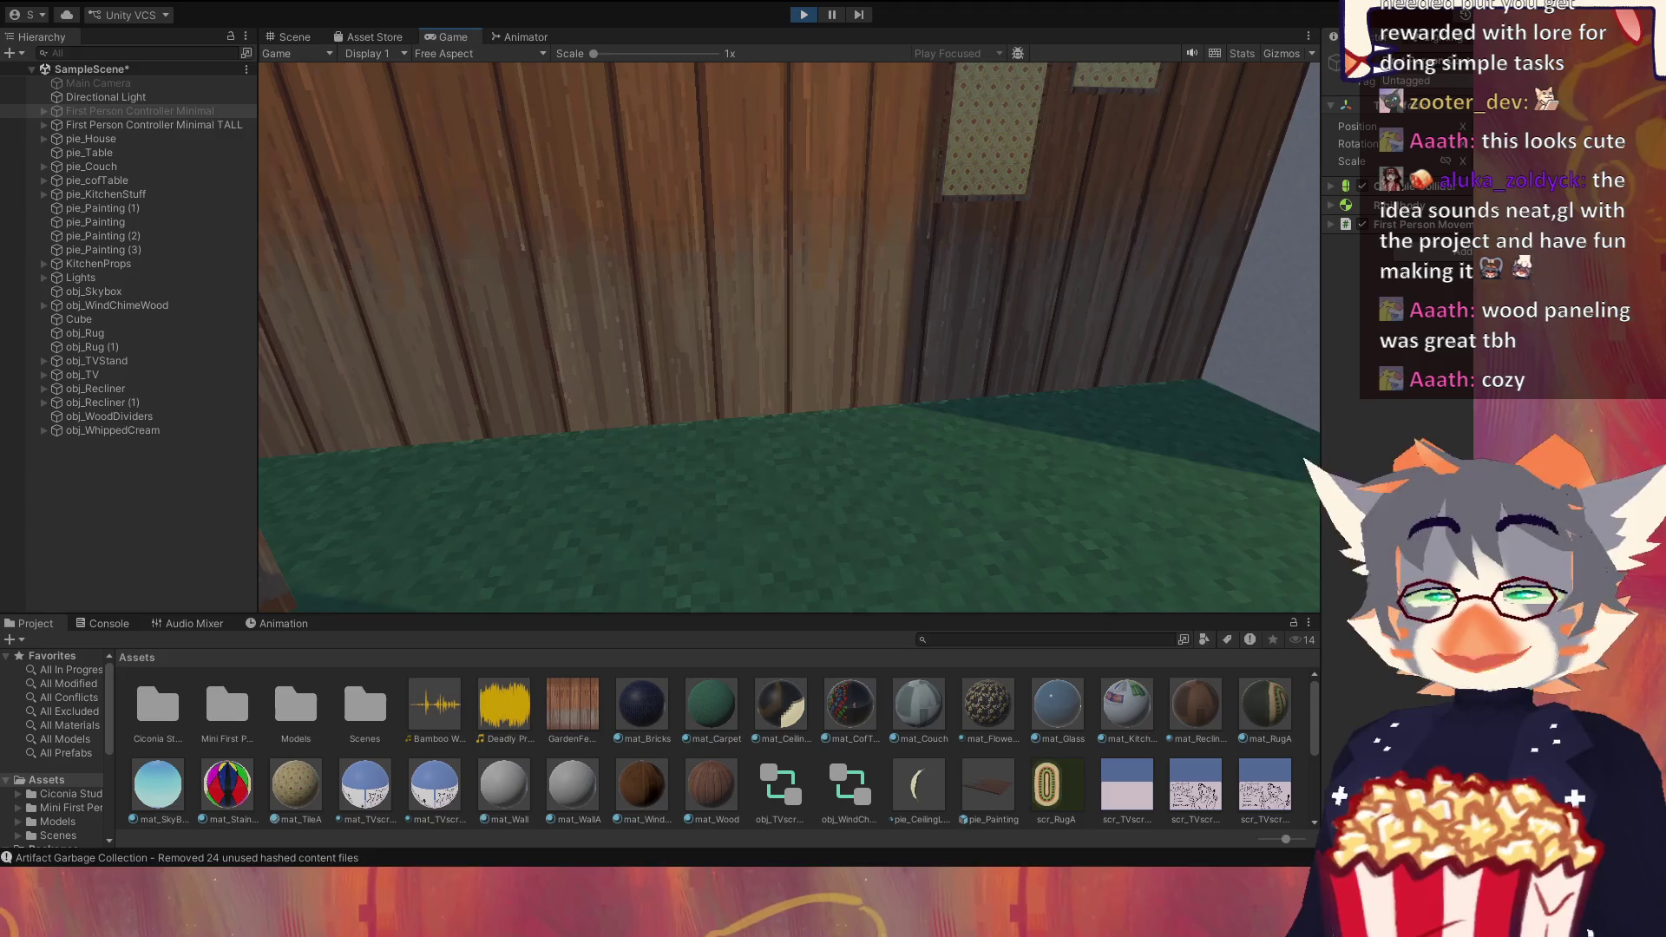
key("w")
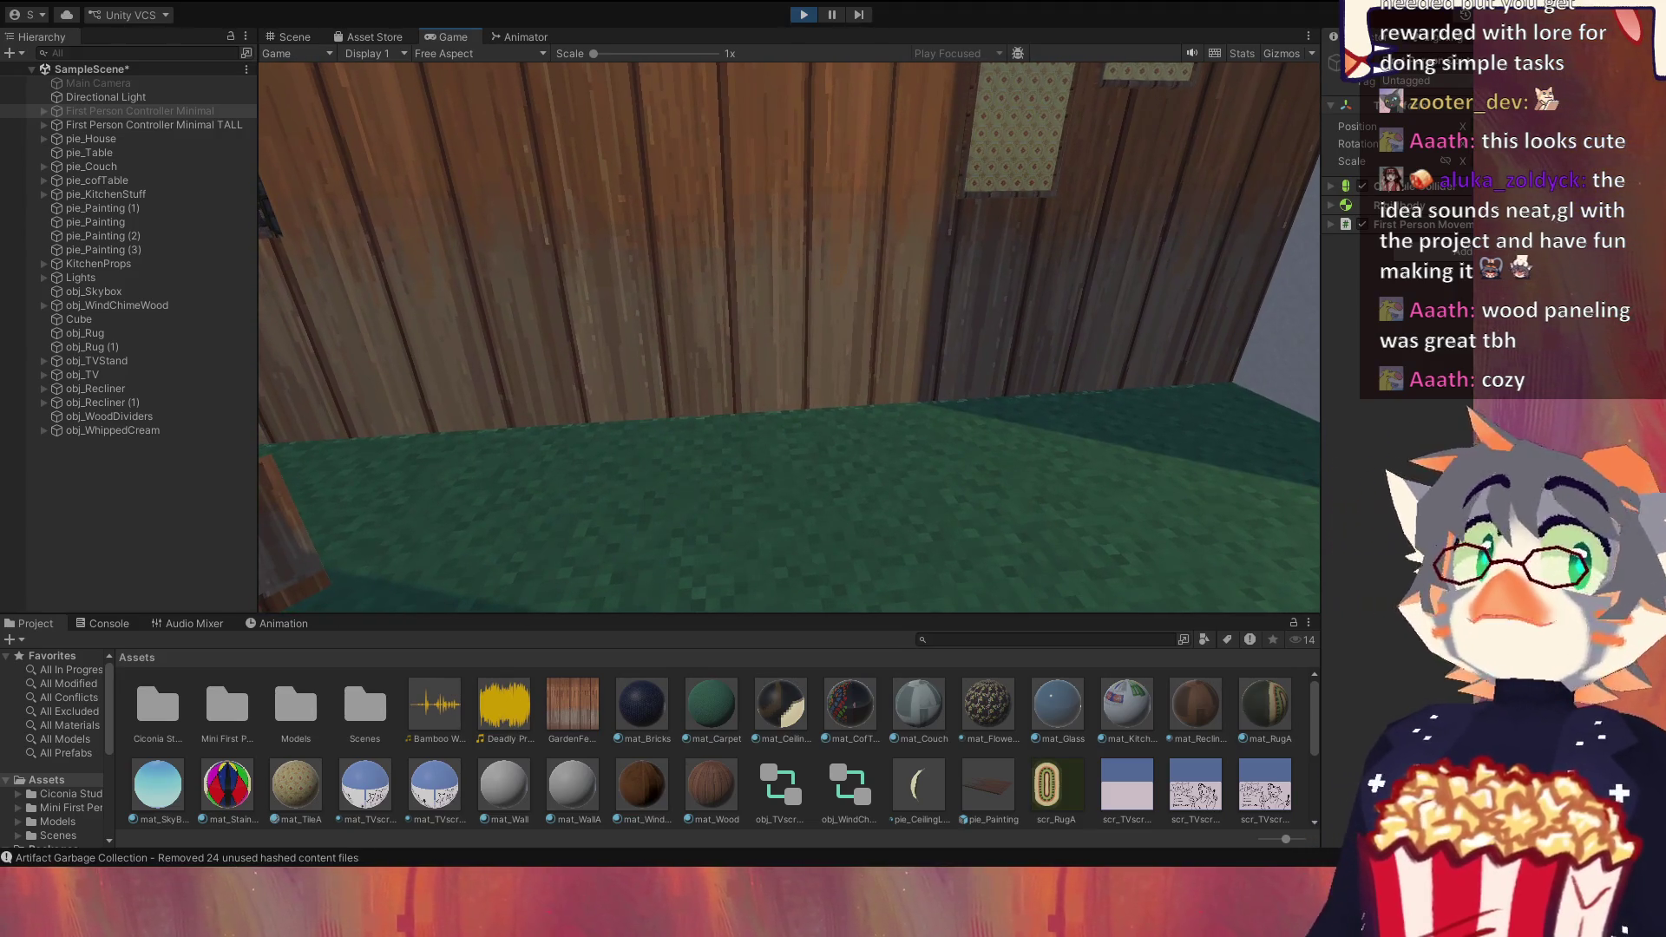
mouse_move(789, 337)
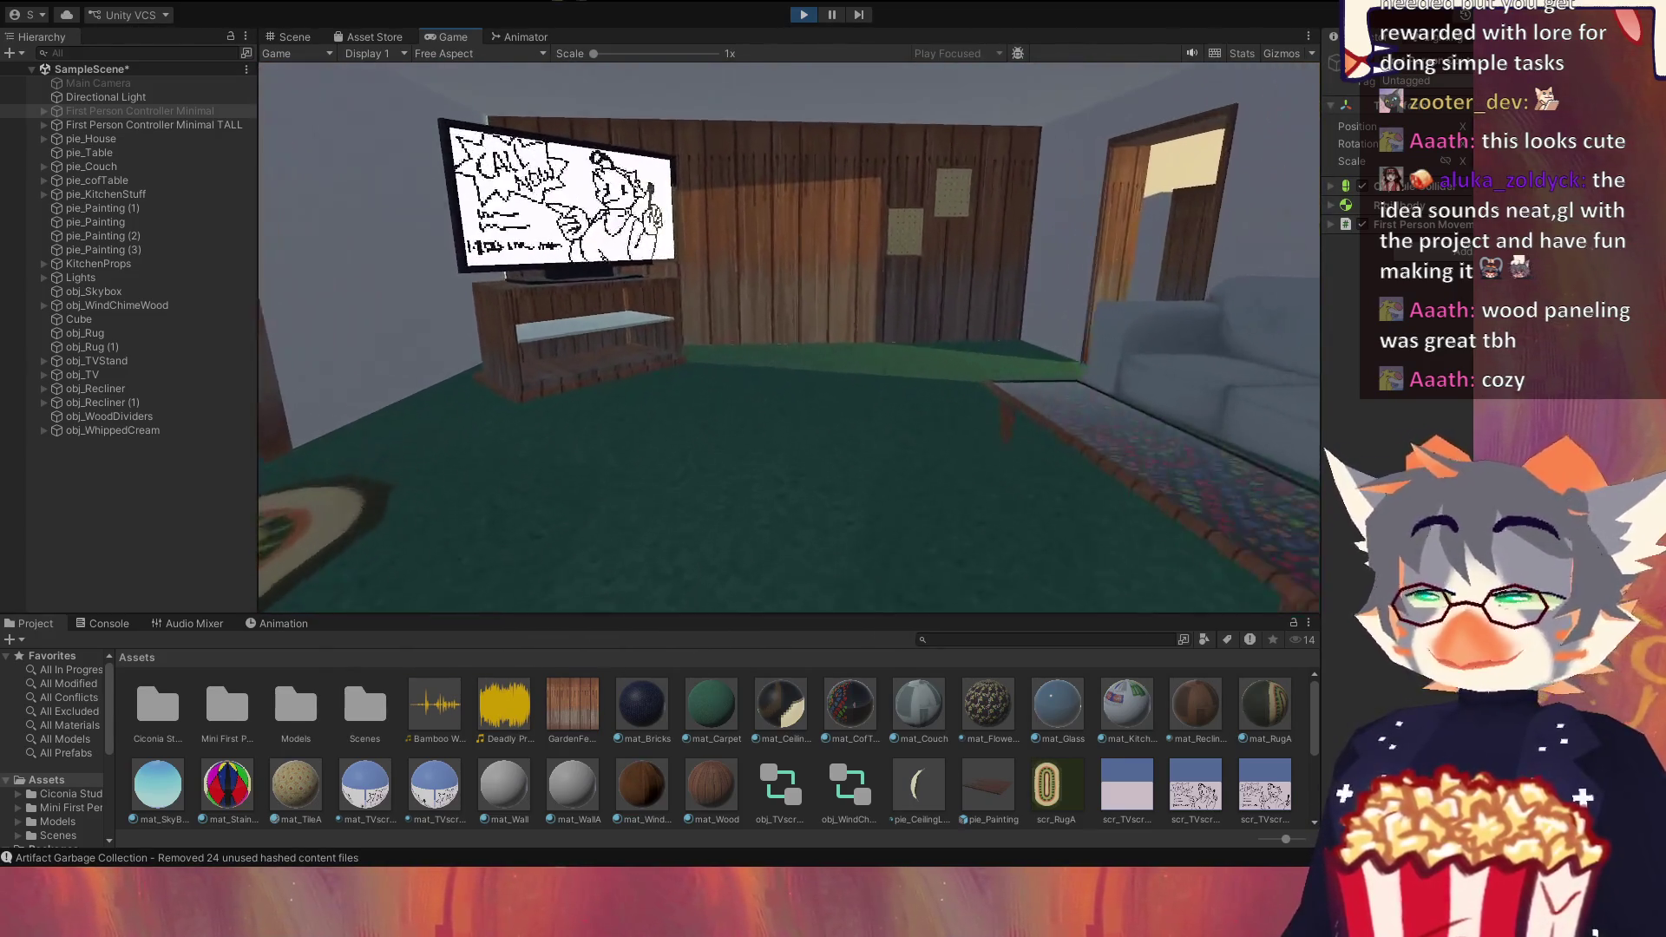
Step: Walk from the TV between the recliners and into the kitchen, looking up inside
key("w")
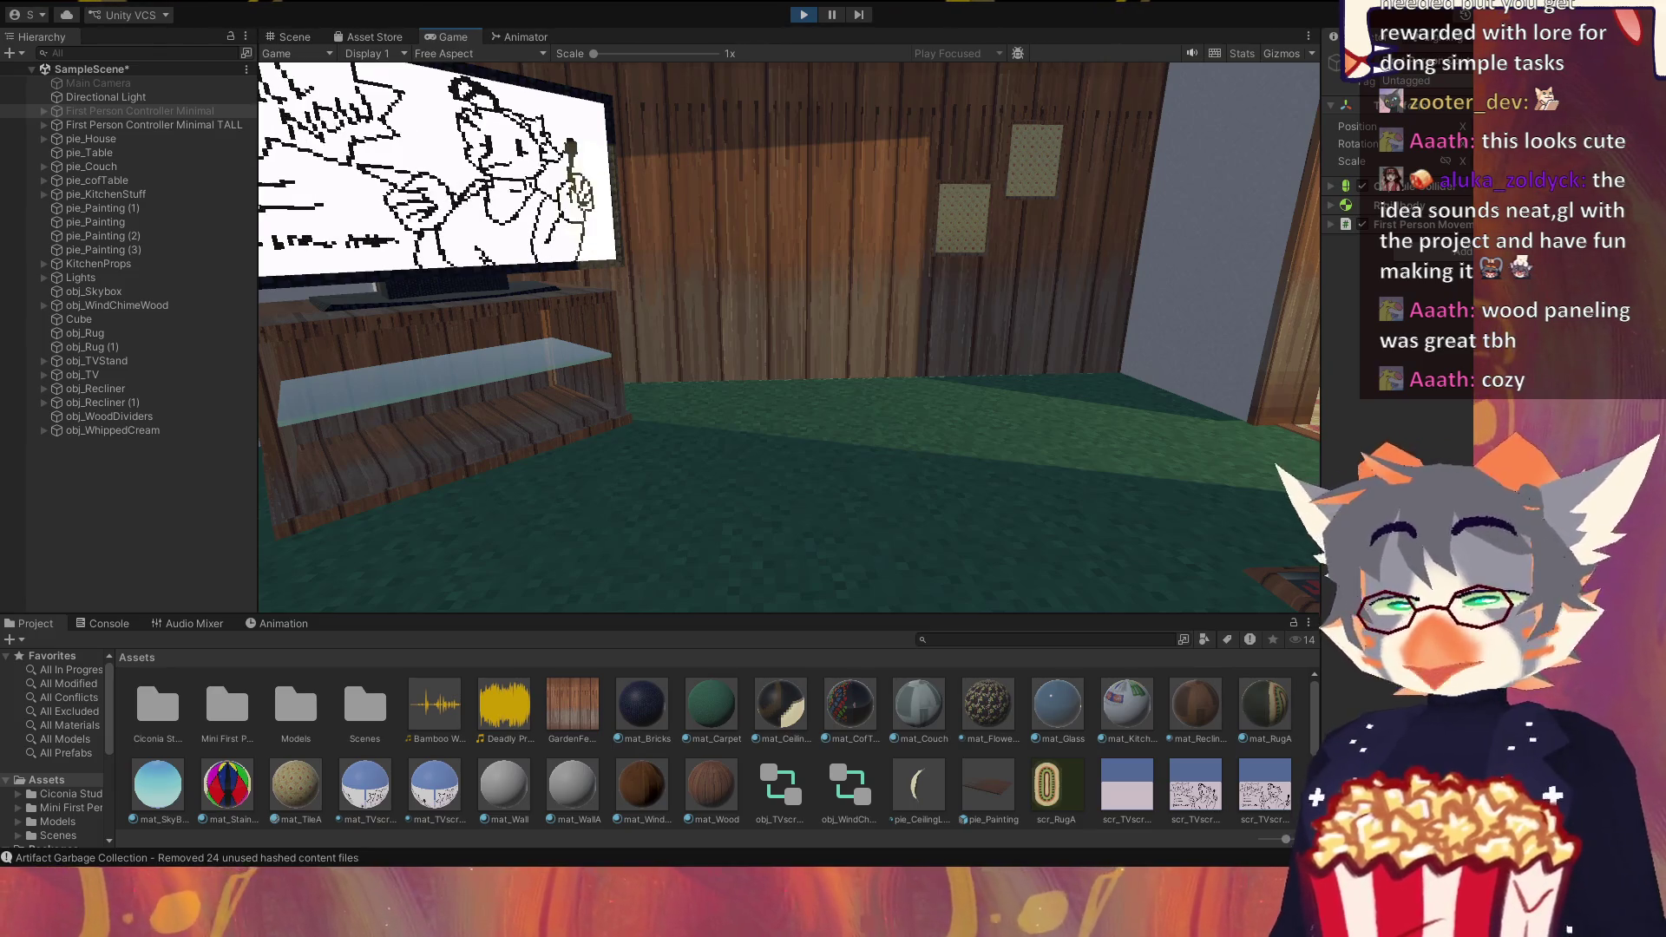
key("s")
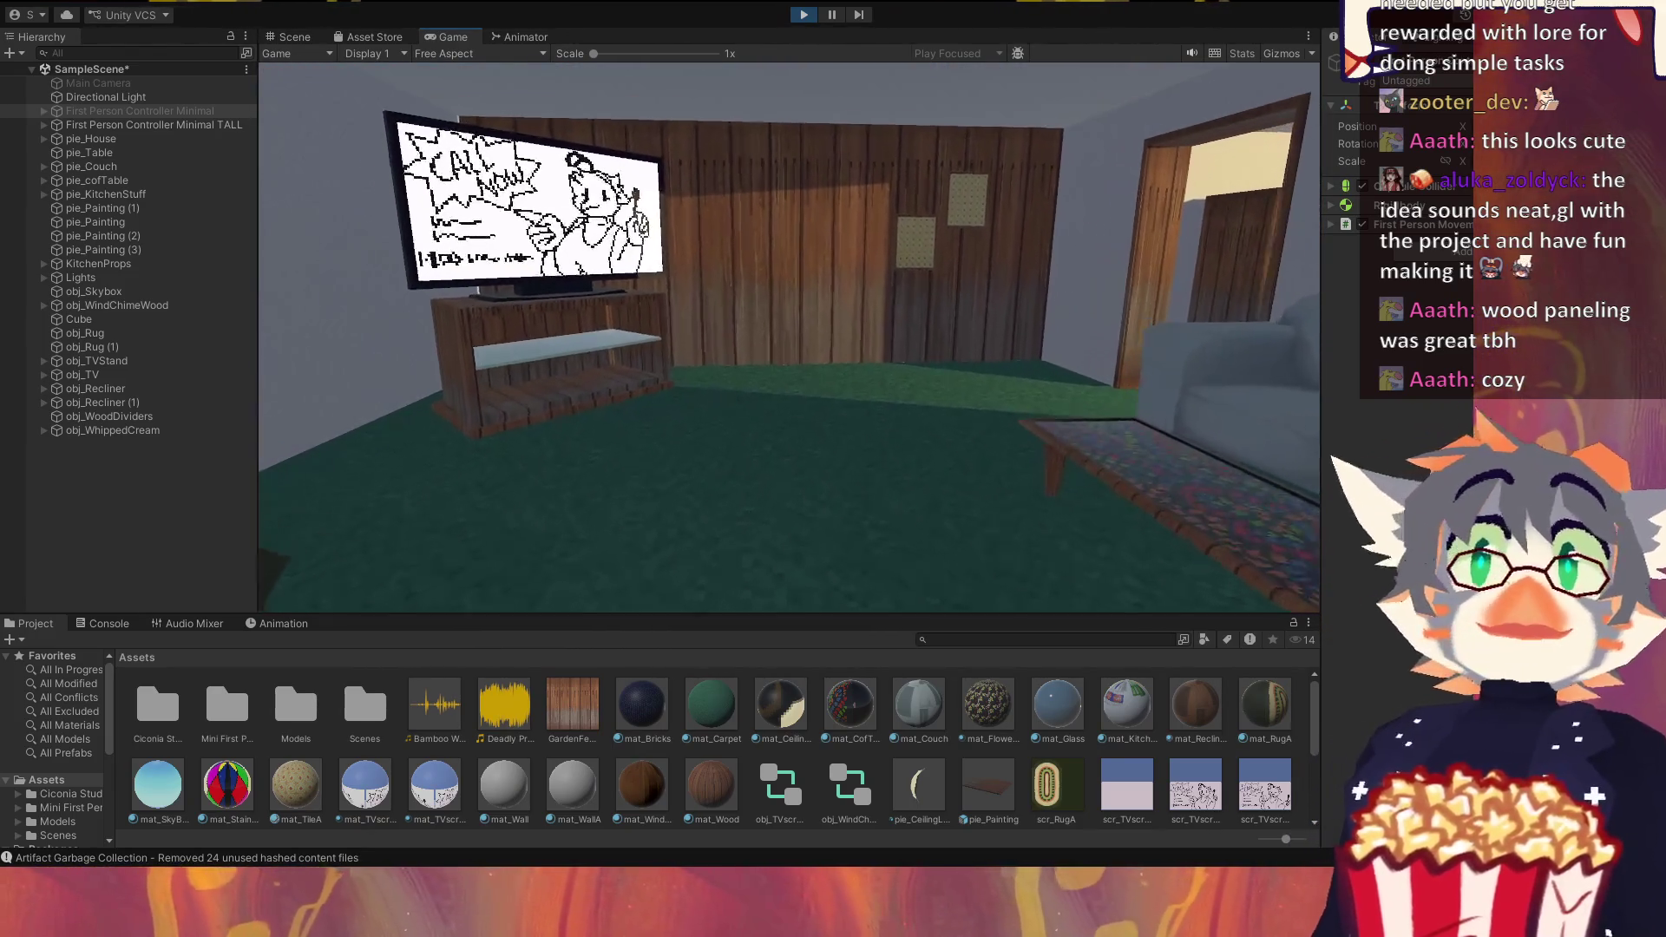
key("w")
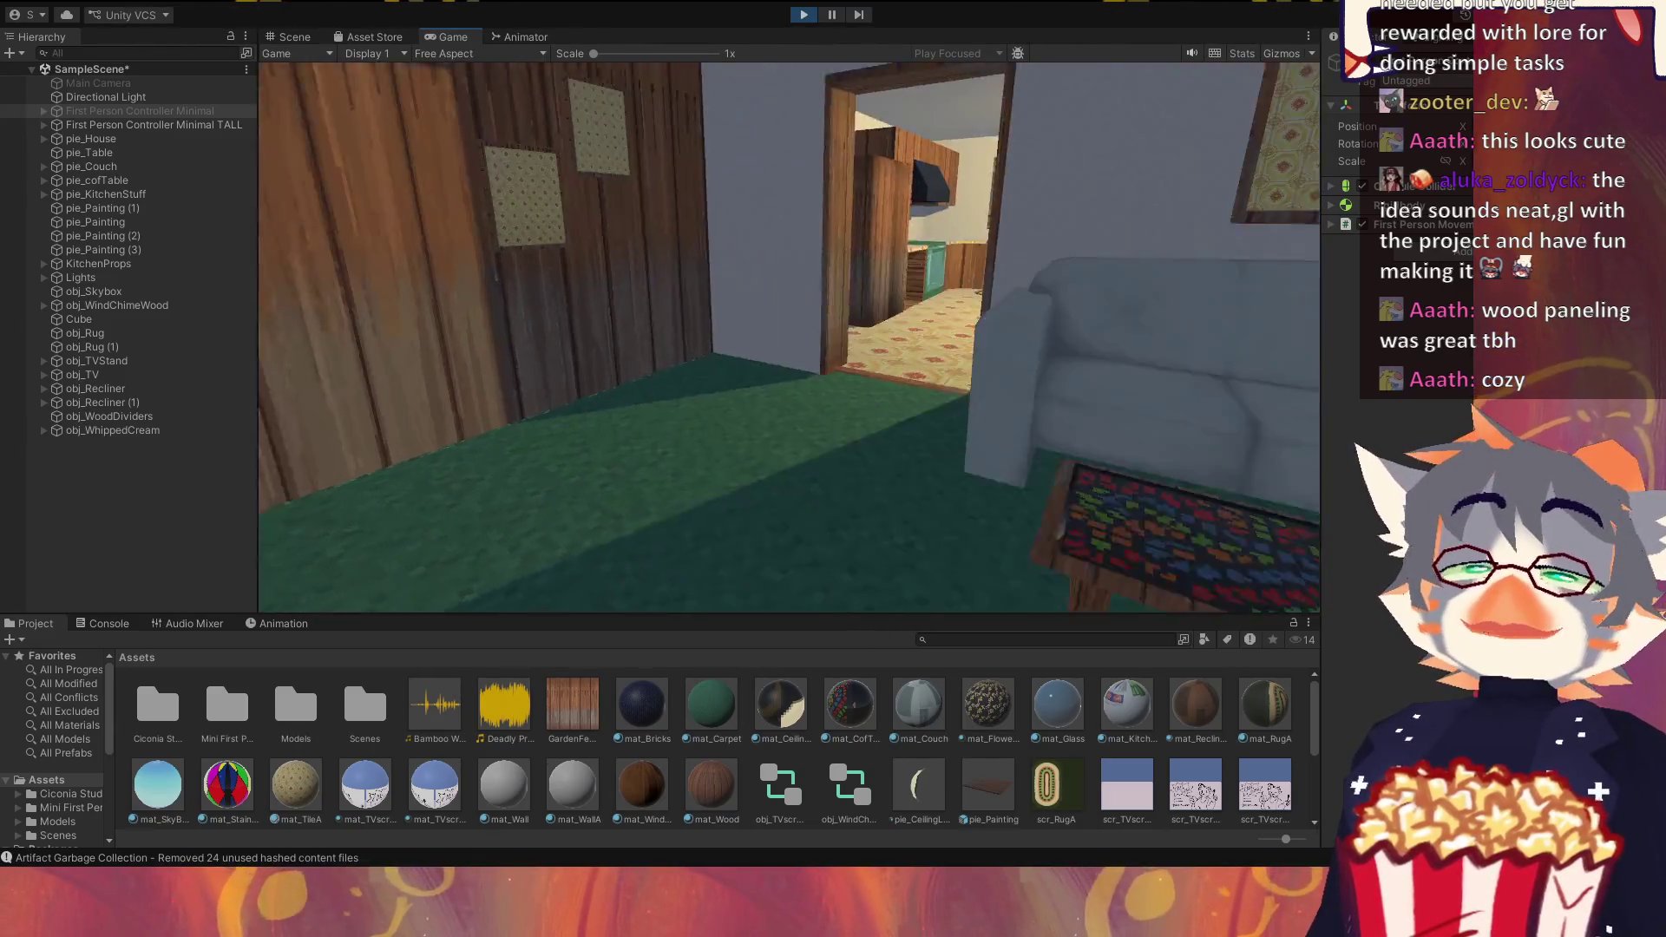
key("w")
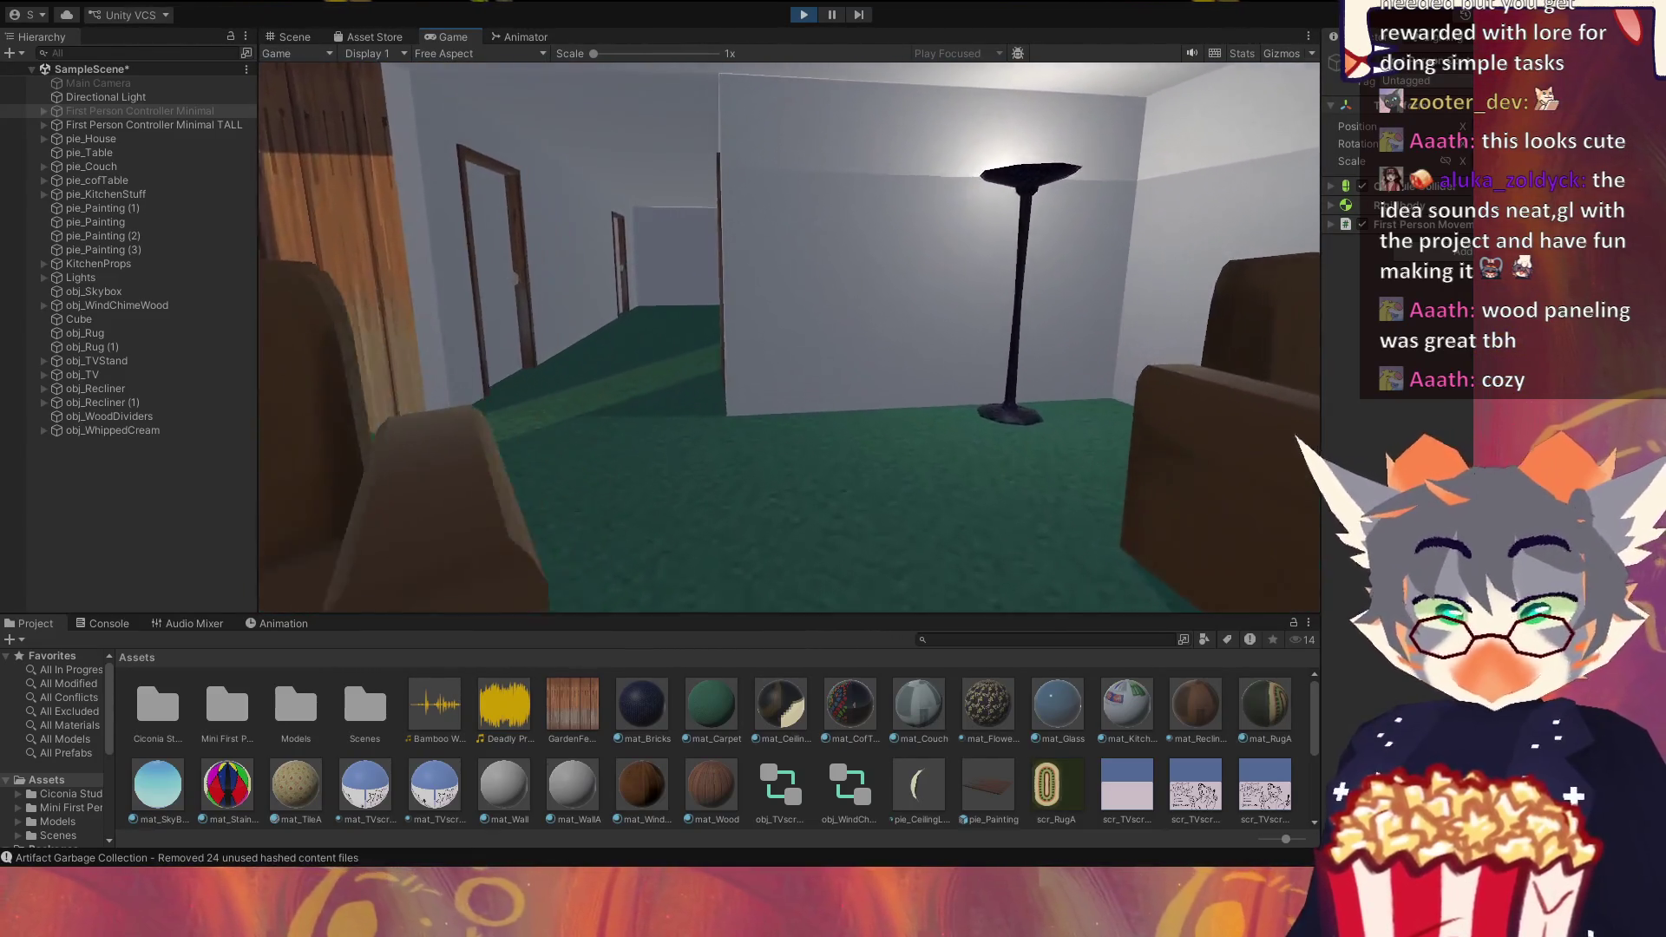
key("w")
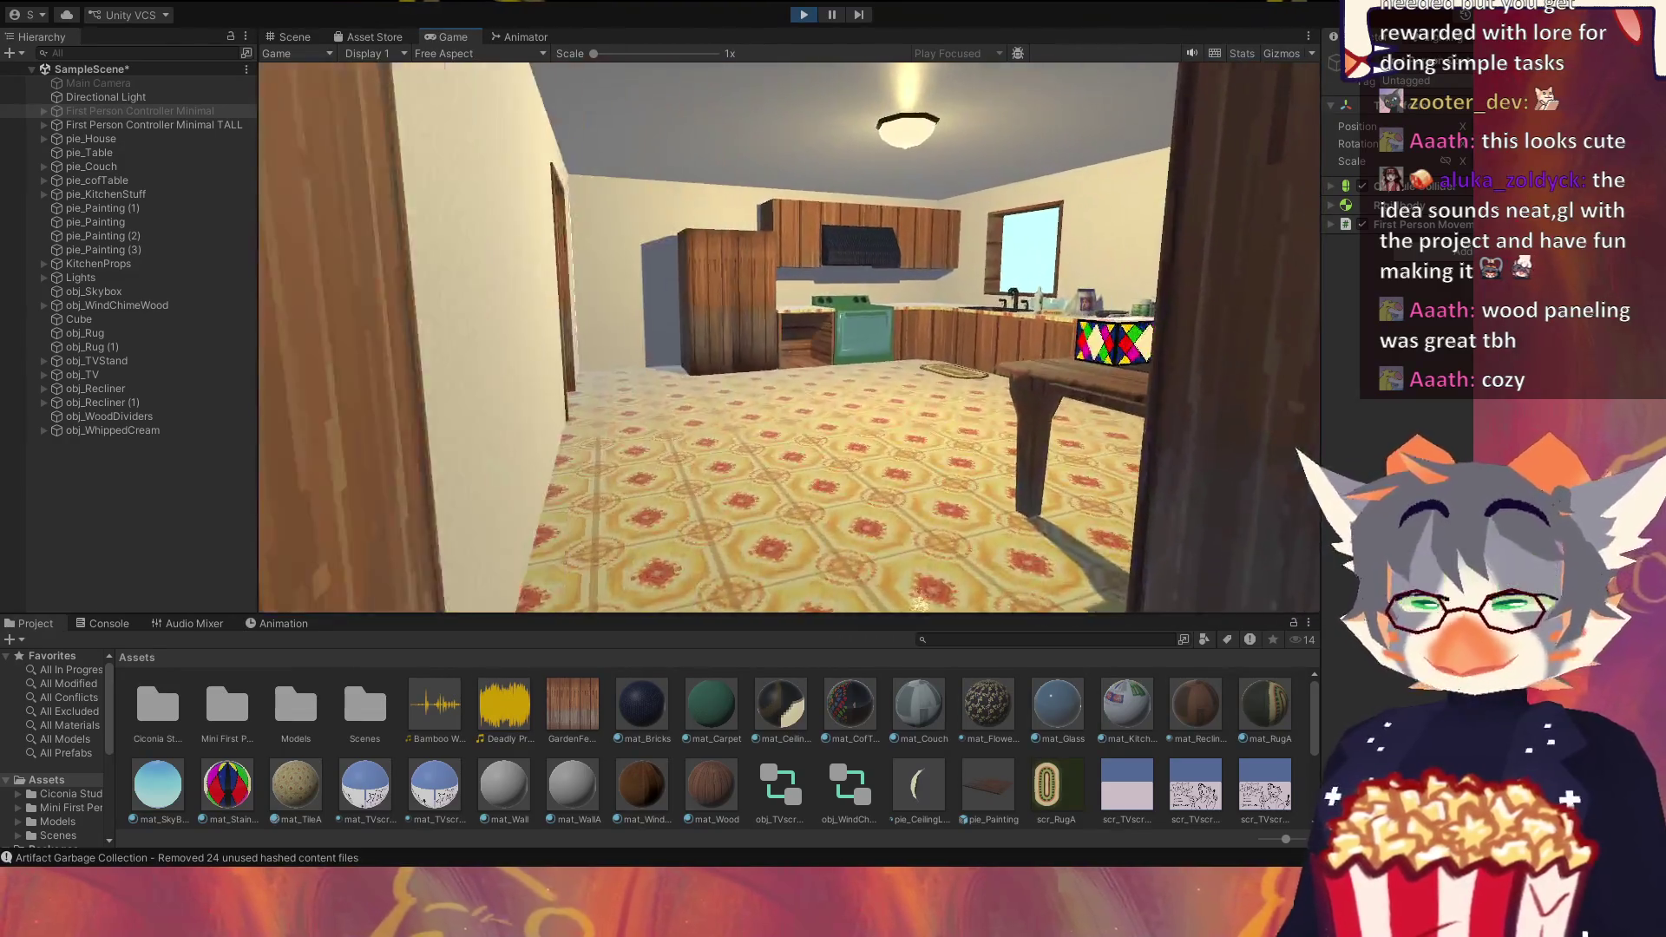
key("w")
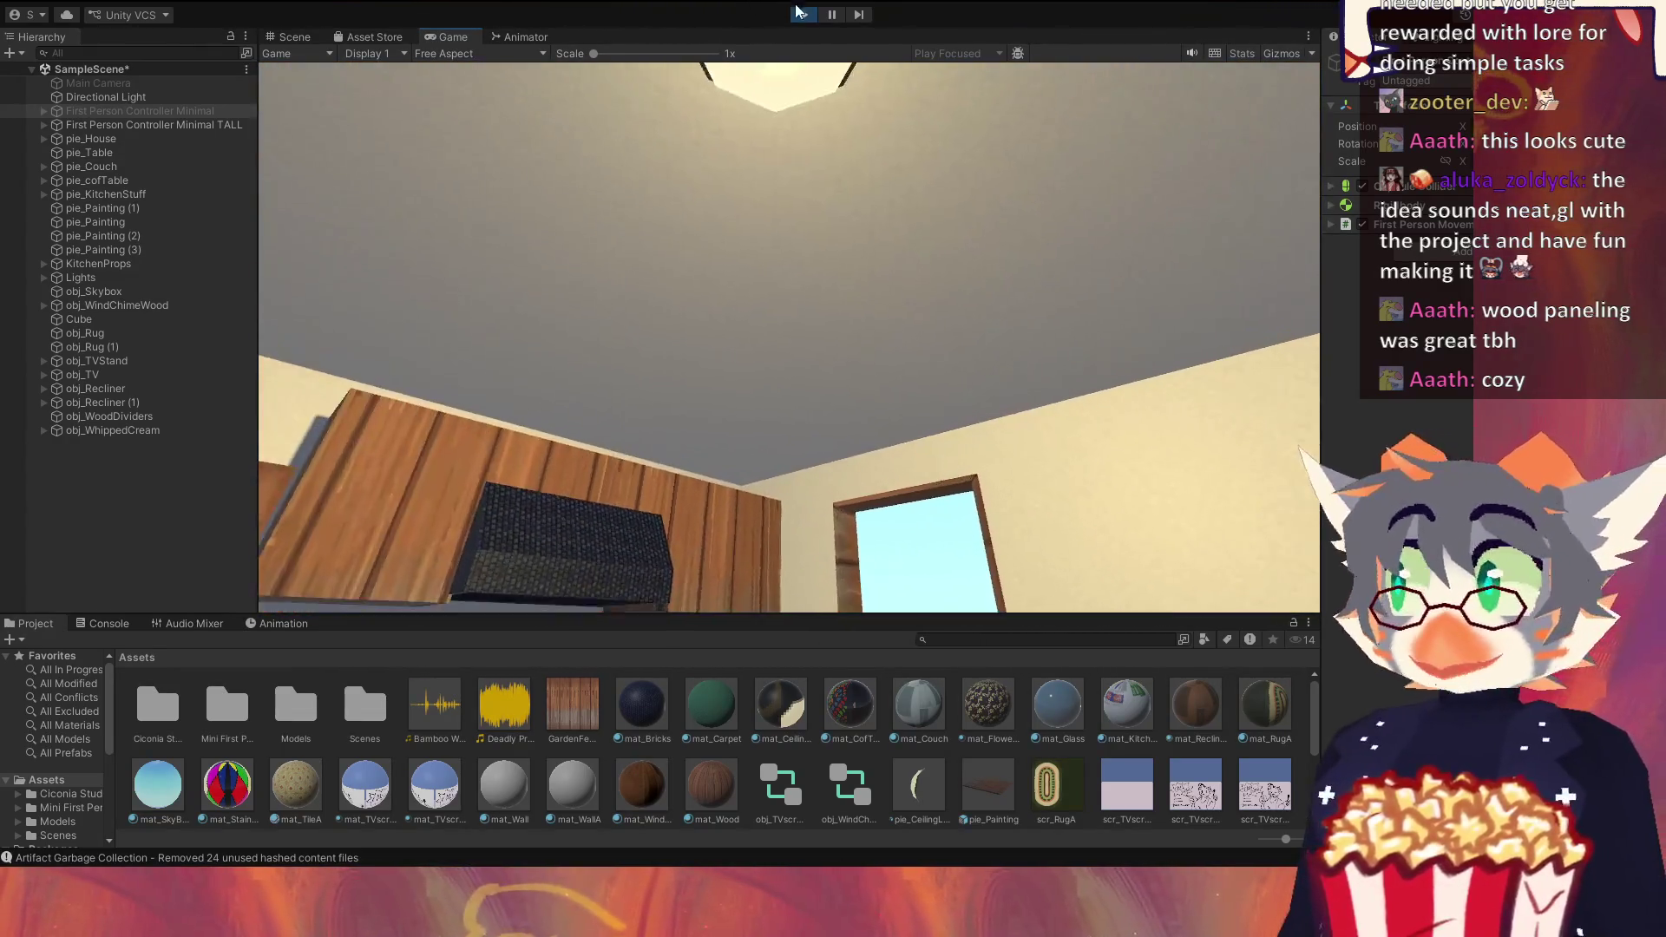
Step: Stop Play mode, switch to Blender and orbit around the MiscClutter kitchen prop
left_click(802, 14)
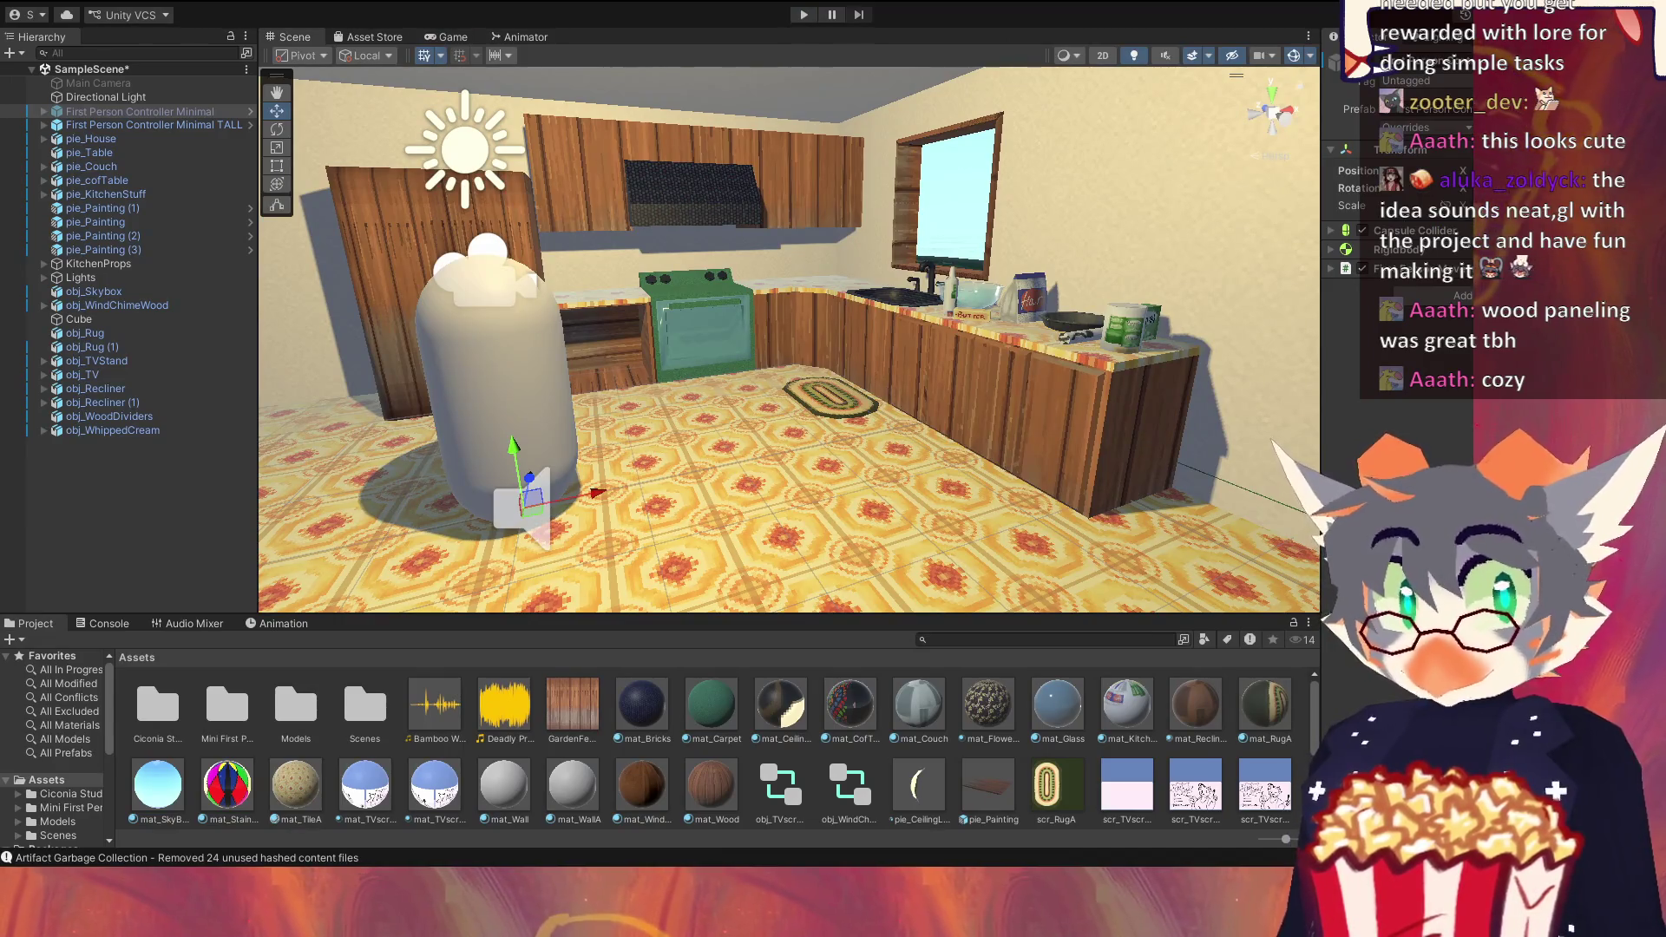
key("alt+Tab")
mouse_move(994, 512)
left_mouse_down()
mouse_move(925, 289)
mouse_move(1024, 309)
mouse_move(1059, 258)
mouse_move(937, 219)
mouse_move(867, 171)
mouse_move(1076, 347)
left_mouse_up()
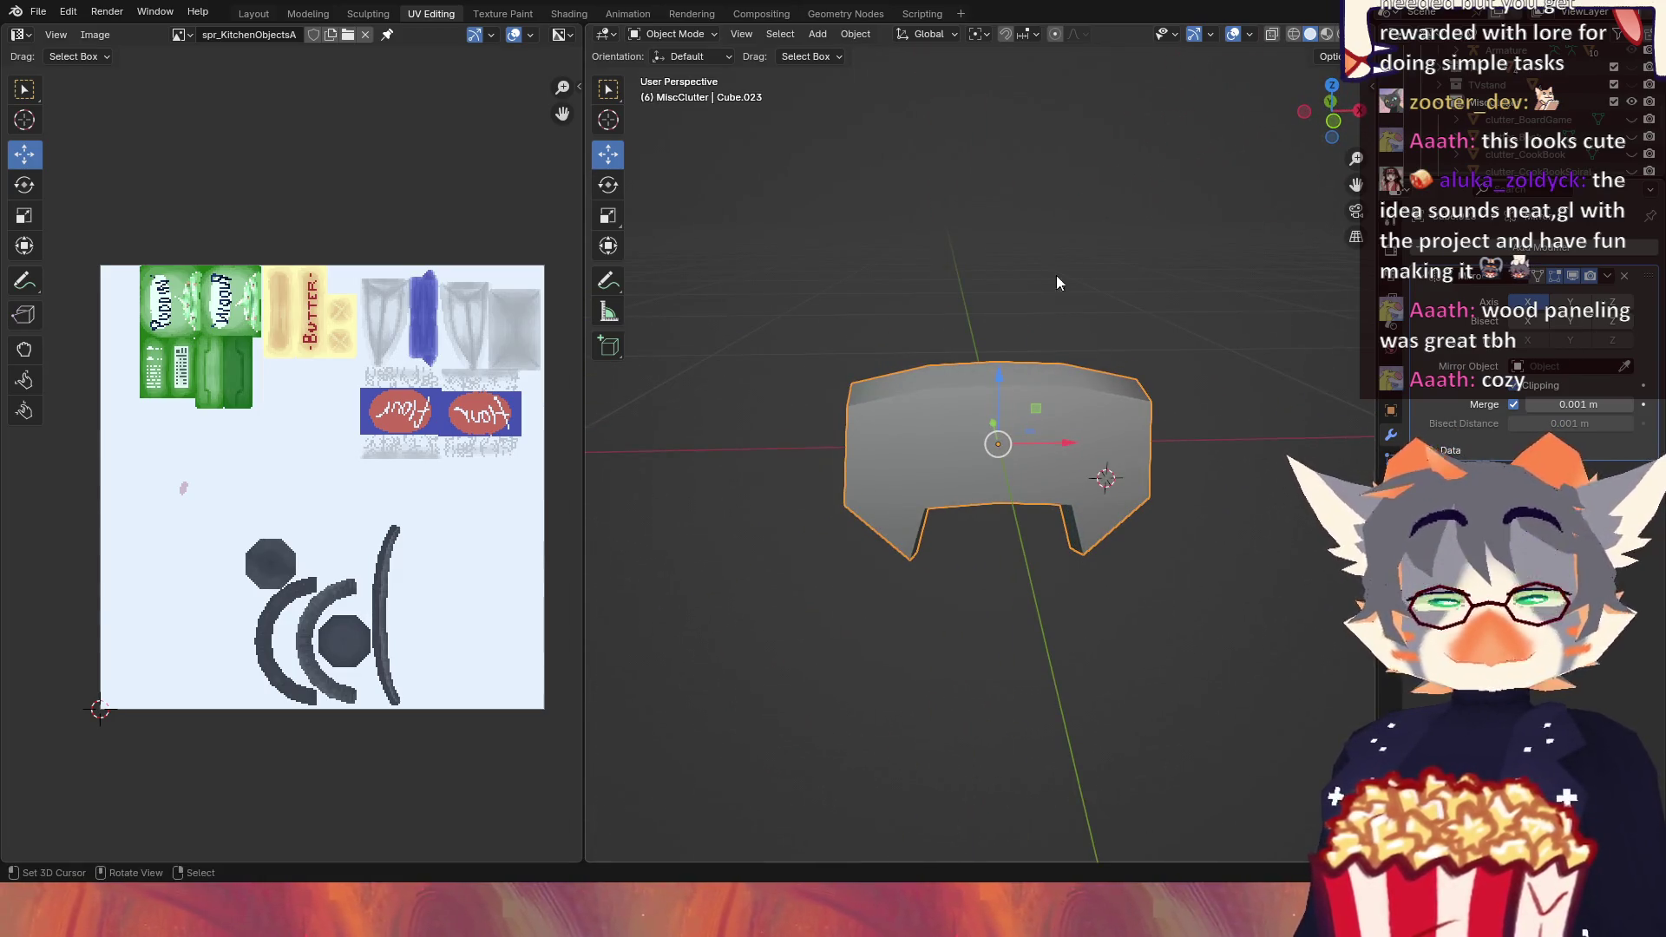
Step: Save pieBird.blend via File > Save, then save it once more
left_click(38, 11)
left_click(62, 125)
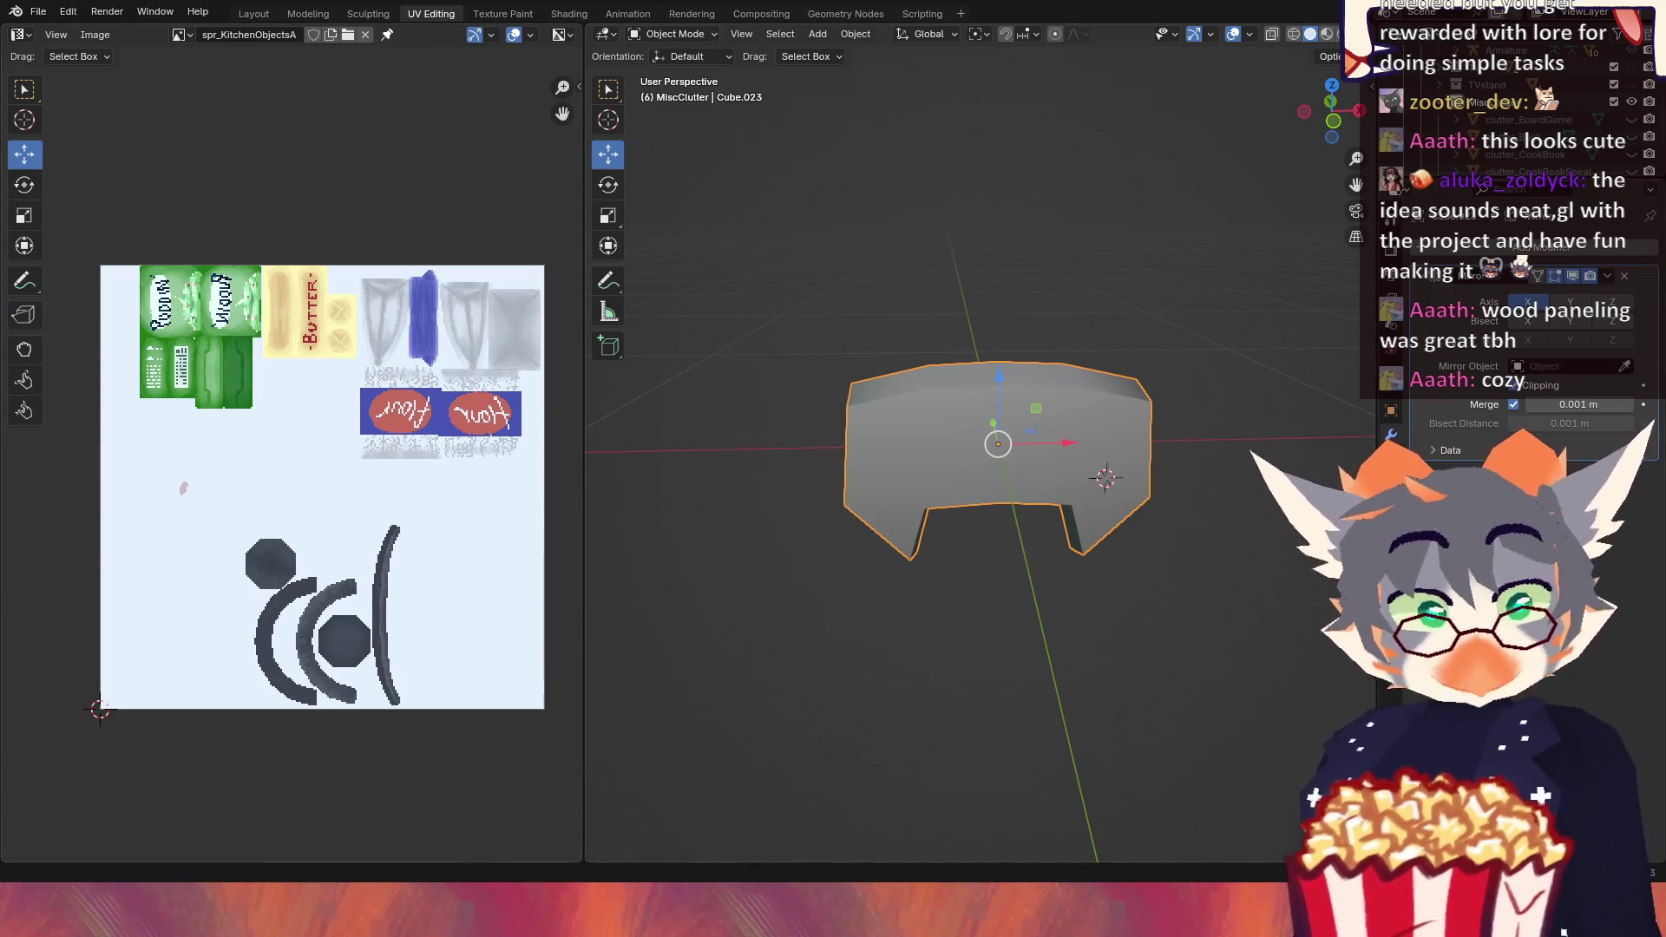
left_click(39, 12)
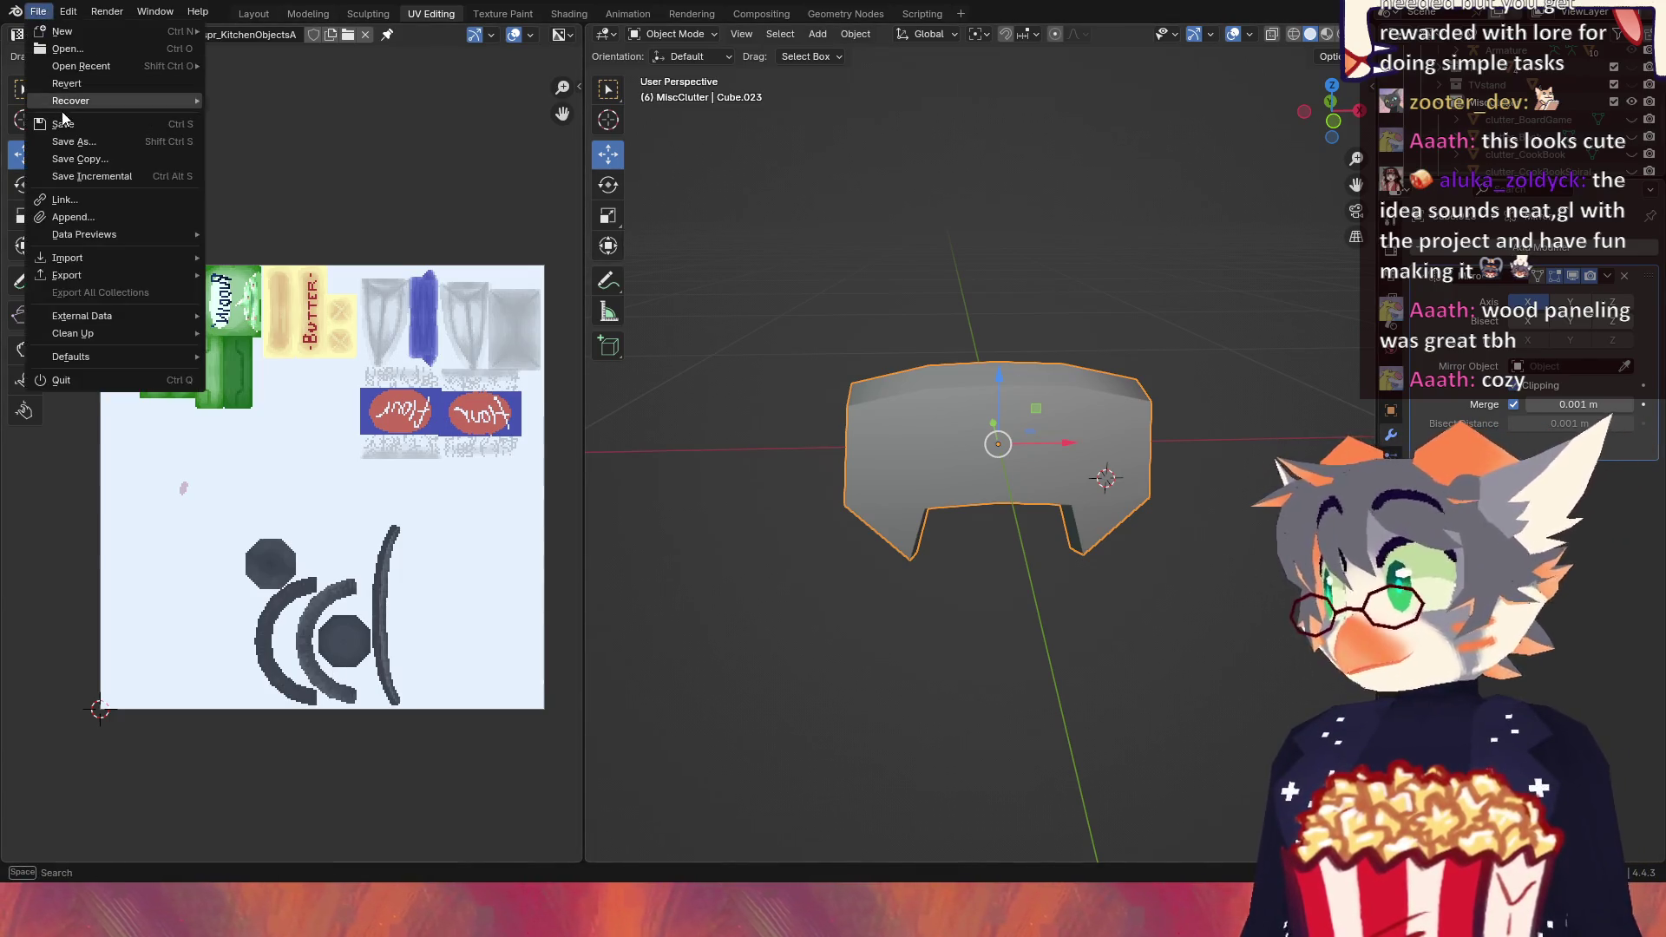
left_click(67, 125)
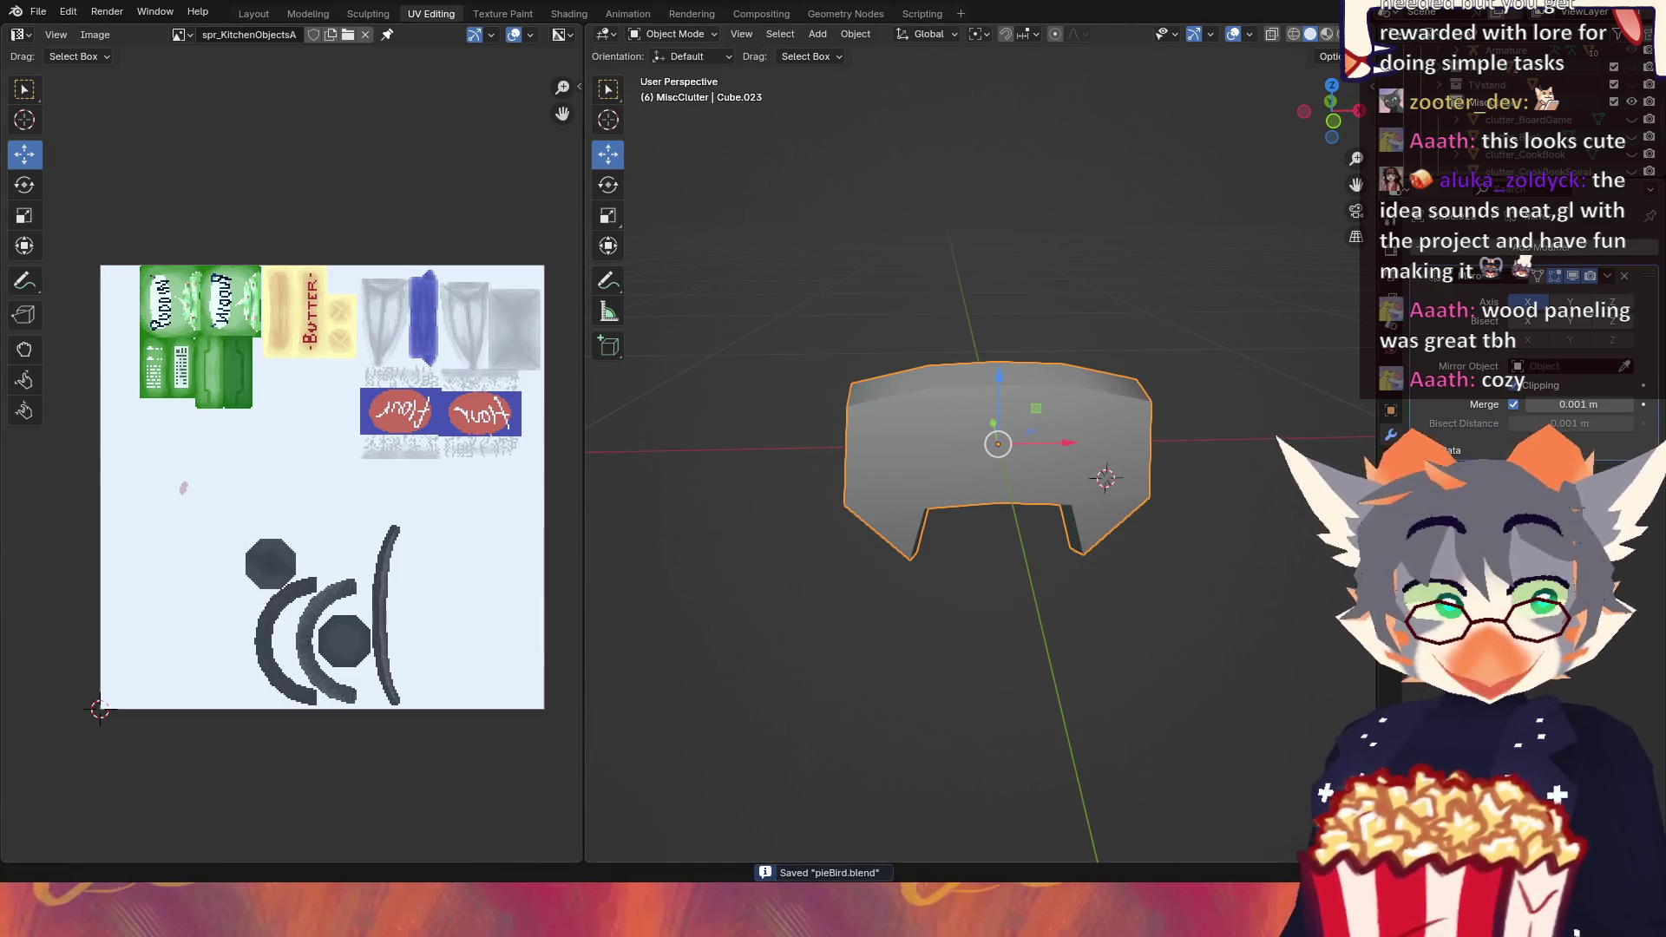